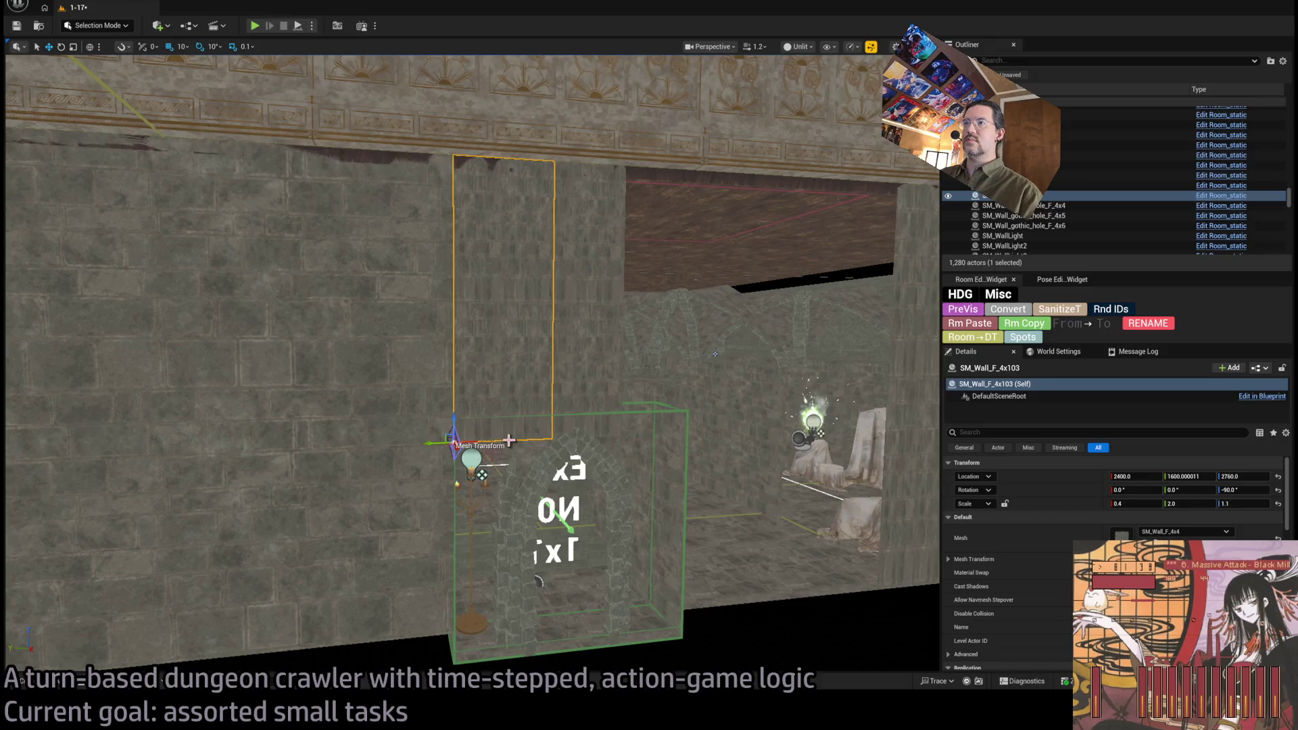
# - Lower wall panel SM_Wall_F_4x103 to Z 2420 and set its Scale Z to 2.0
pyautogui.scroll(-5, 440, 300)
pyautogui.moveTo(441, 300)
pyautogui.mouseDown()
pyautogui.moveTo(459, 521)
pyautogui.moveTo(436, 446)
pyautogui.mouseUp()
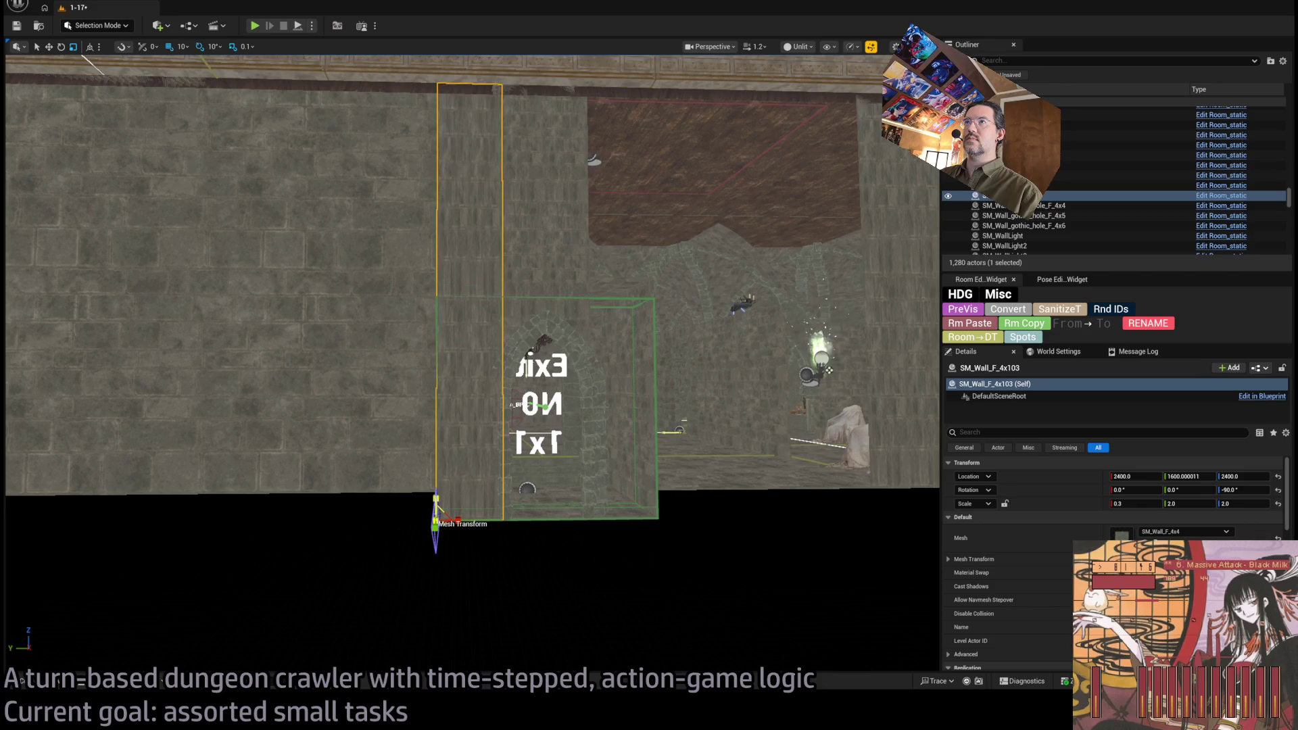
pyautogui.moveTo(436, 504); pyautogui.dragTo(436, 509)
pyautogui.scroll(-3, 419, 497)
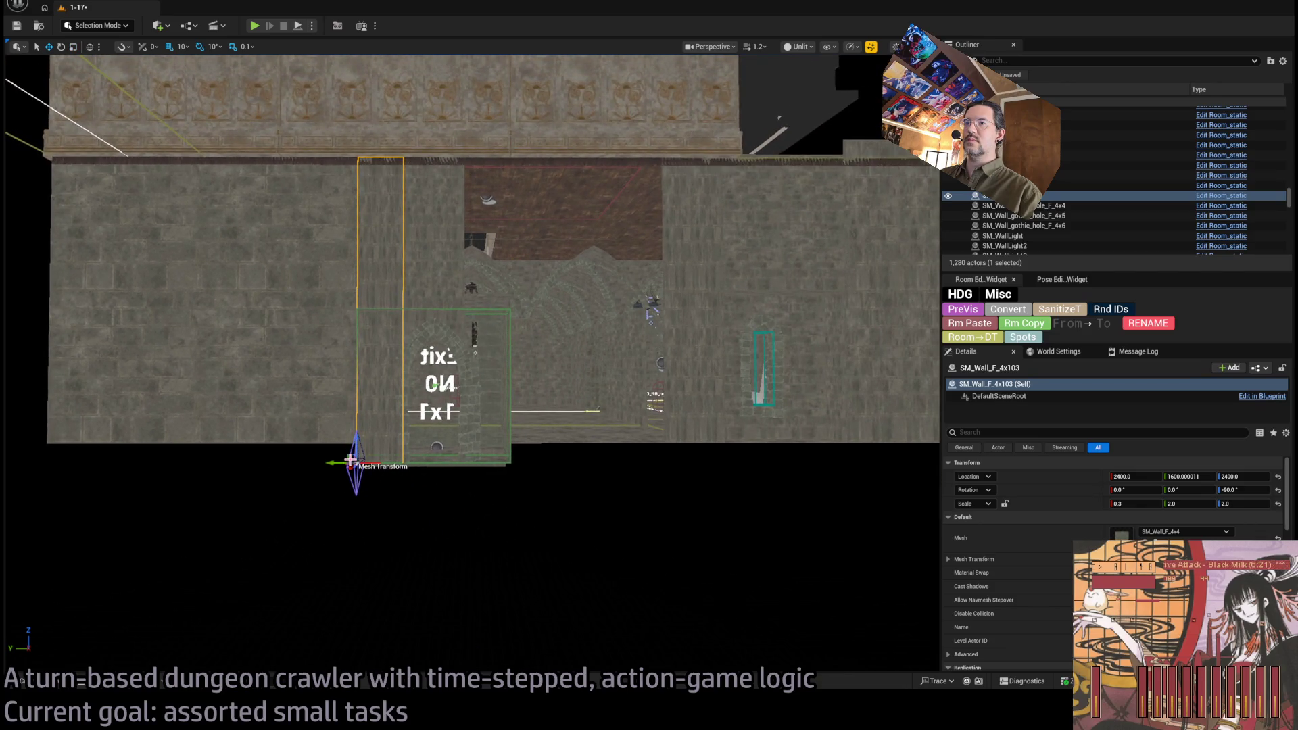
# - Alt-drag a copy of the wall along Y and give the copy Scale X 1.3
pyautogui.moveTo(342, 462); pyautogui.dragTo(515, 464)
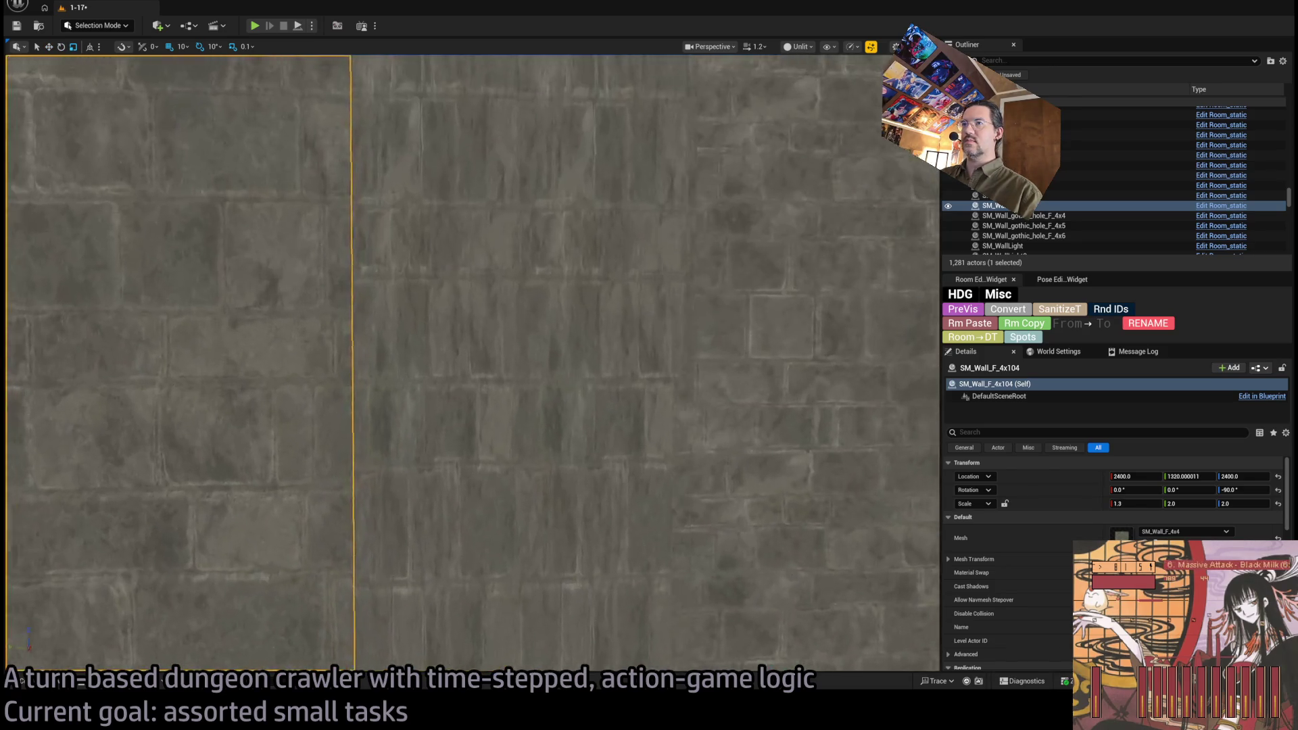
pyautogui.scroll(-3, 474, 352)
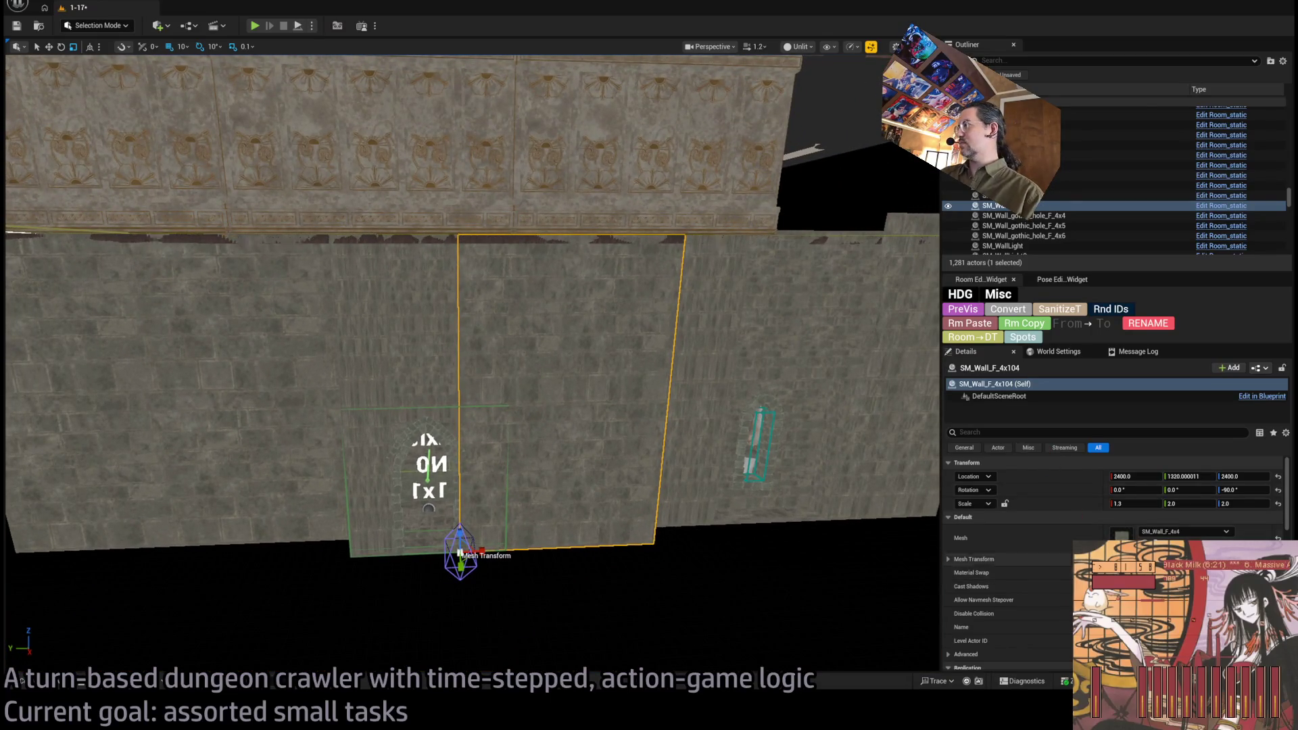
pyautogui.scroll(-5, 1048, 540)
pyautogui.scroll(5, 1034, 570)
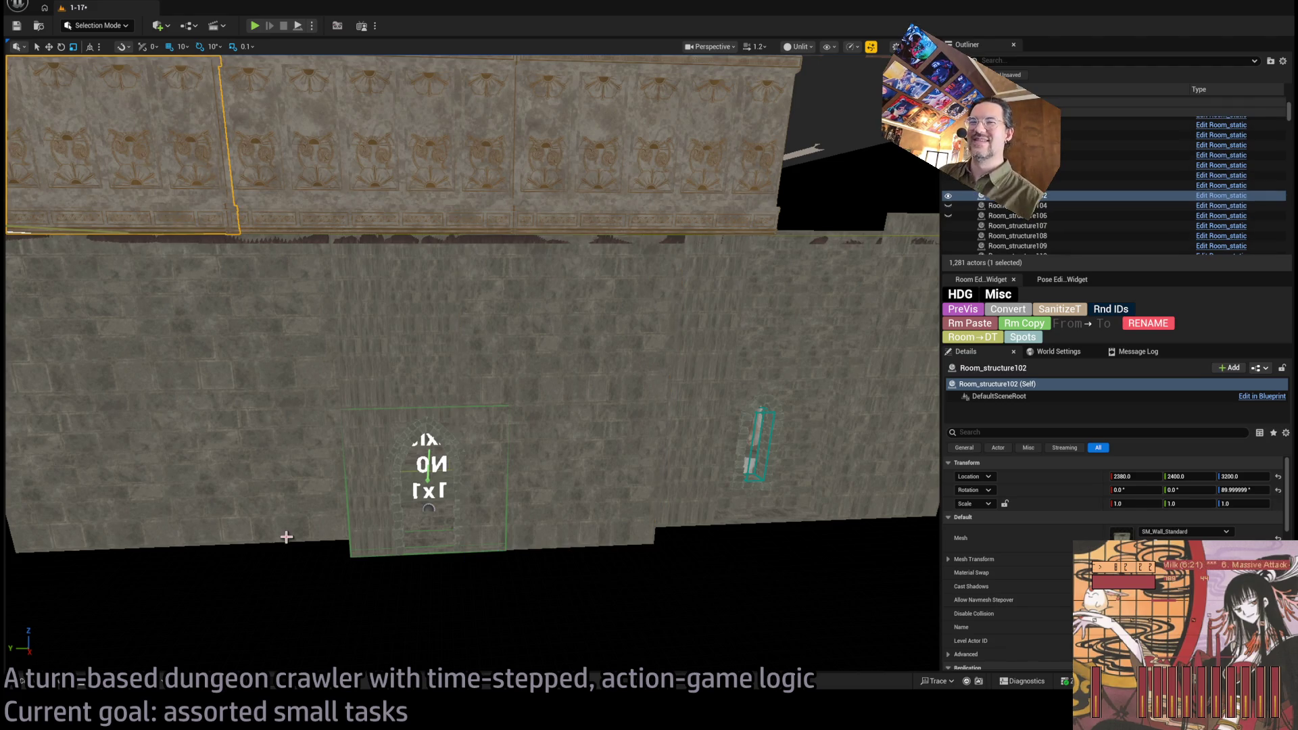
pyautogui.hotkey('alt', 'Tab')
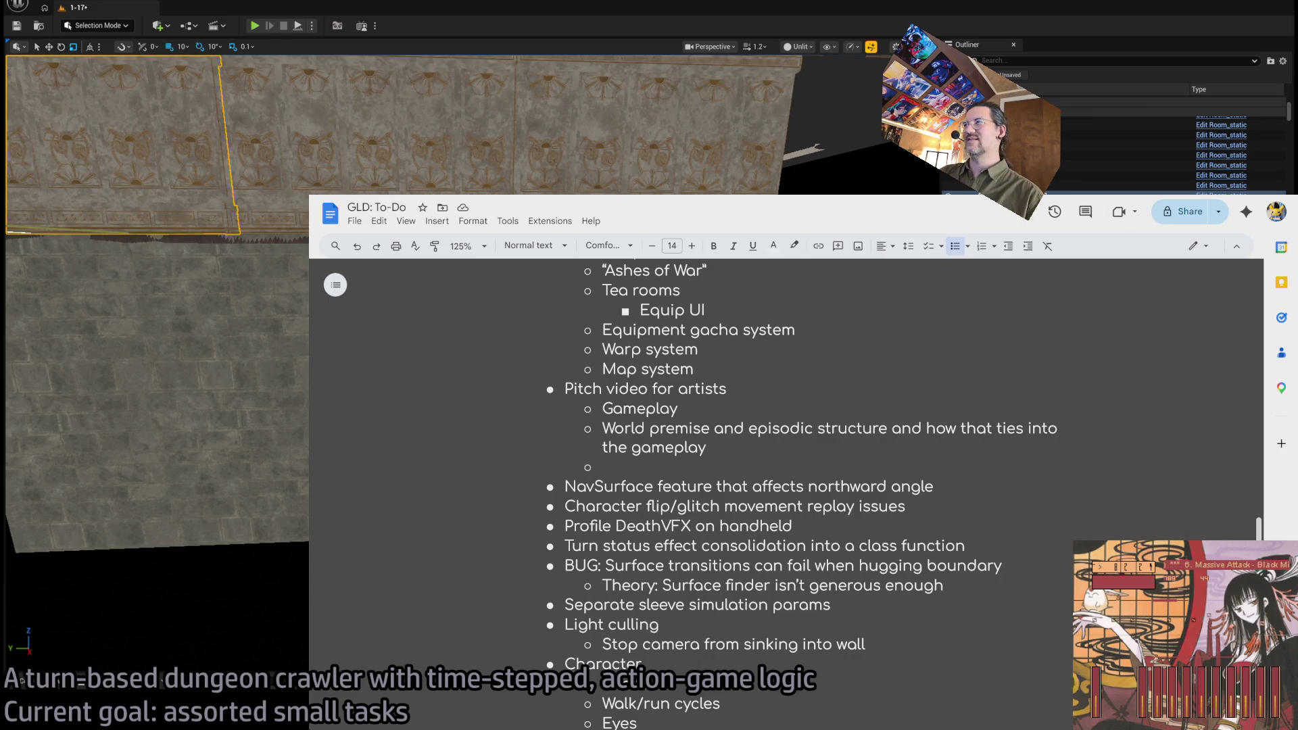
pyautogui.hotkey('alt', 'Tab')
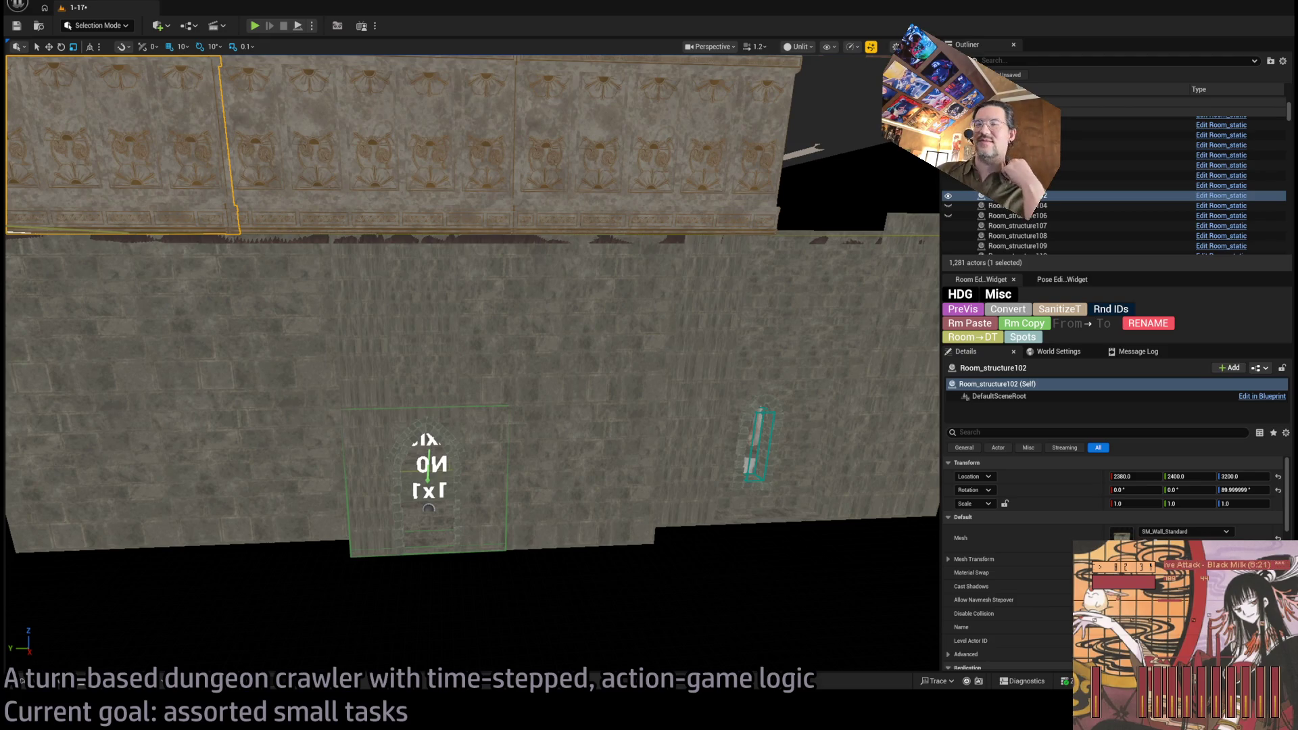
# - Move past the Exit sign into the room and select the Room_nav_DungeonFloor-Central nav floor
pyautogui.scroll(5, 473, 304)
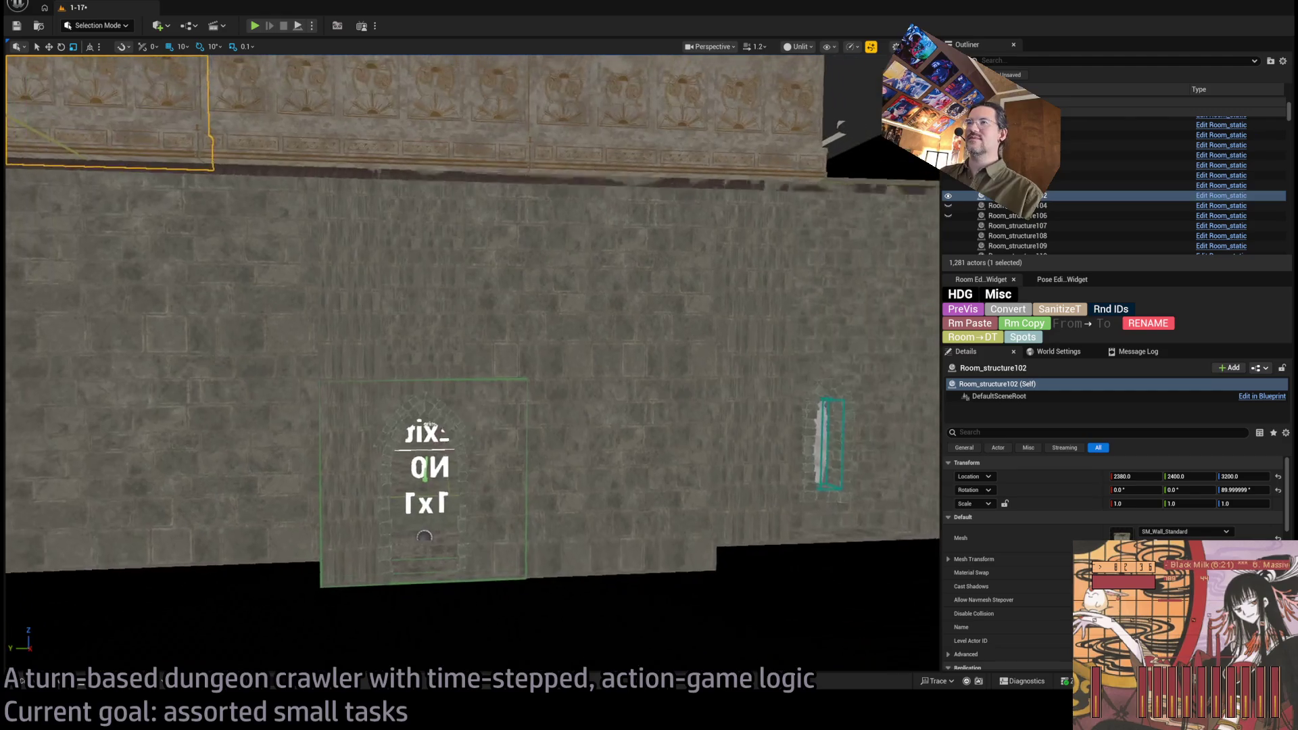
pyautogui.scroll(10, 607, 221)
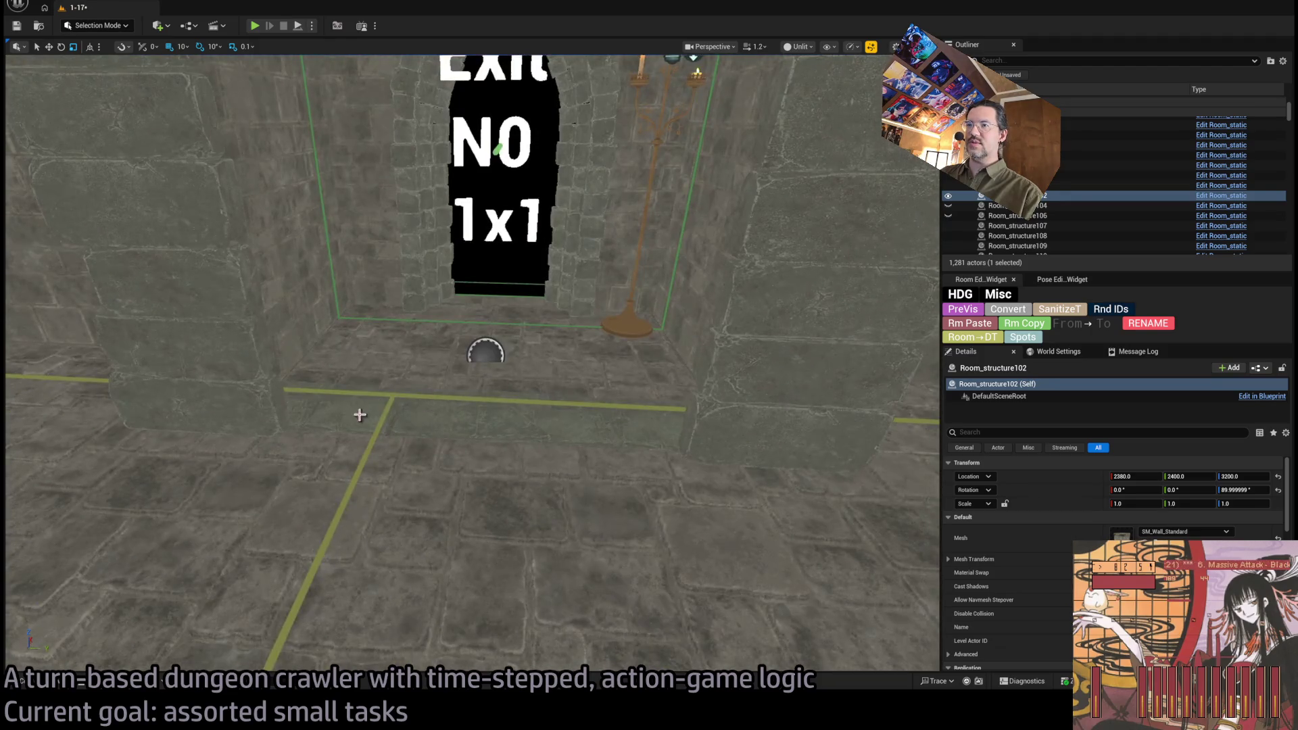
pyautogui.click(520, 395)
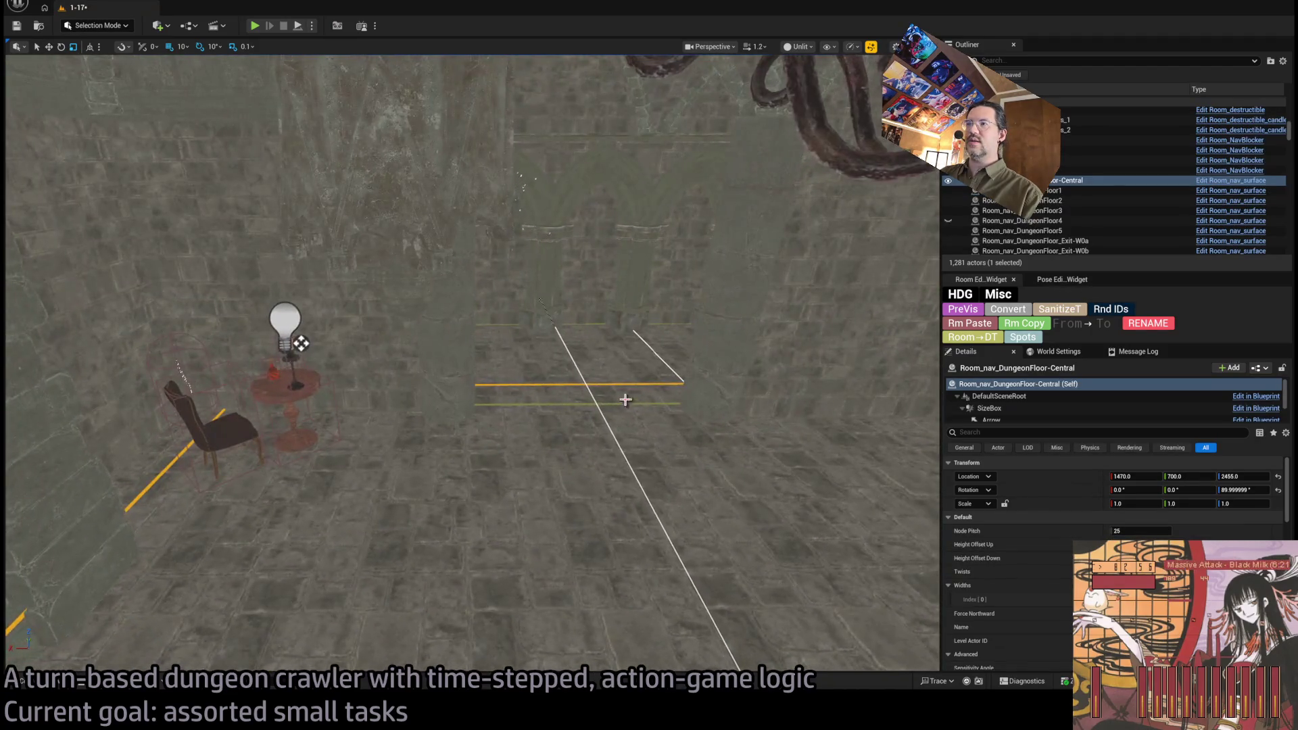
# - Frame the Exit W0 doorway and Alt-drag a duplicate of the Exit-W0a nav surface
pyautogui.press('f')
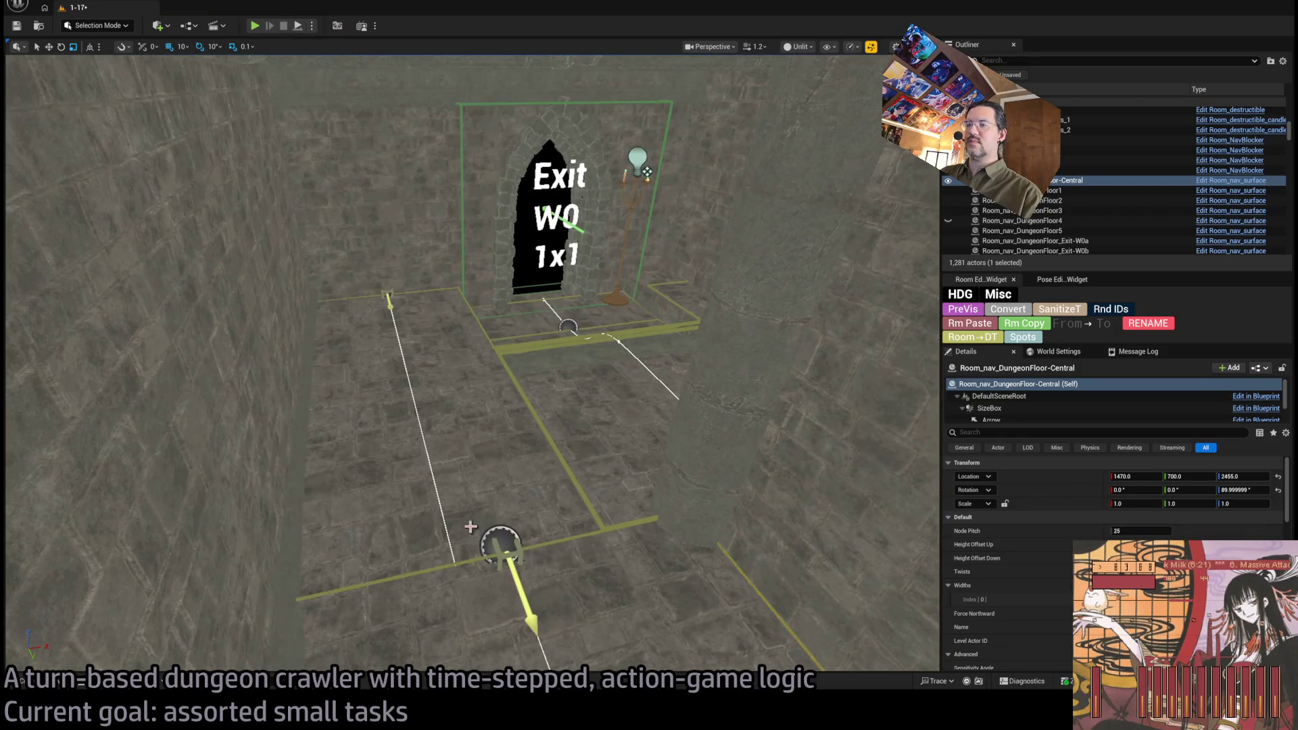
pyautogui.click(388, 292)
pyautogui.click(389, 300)
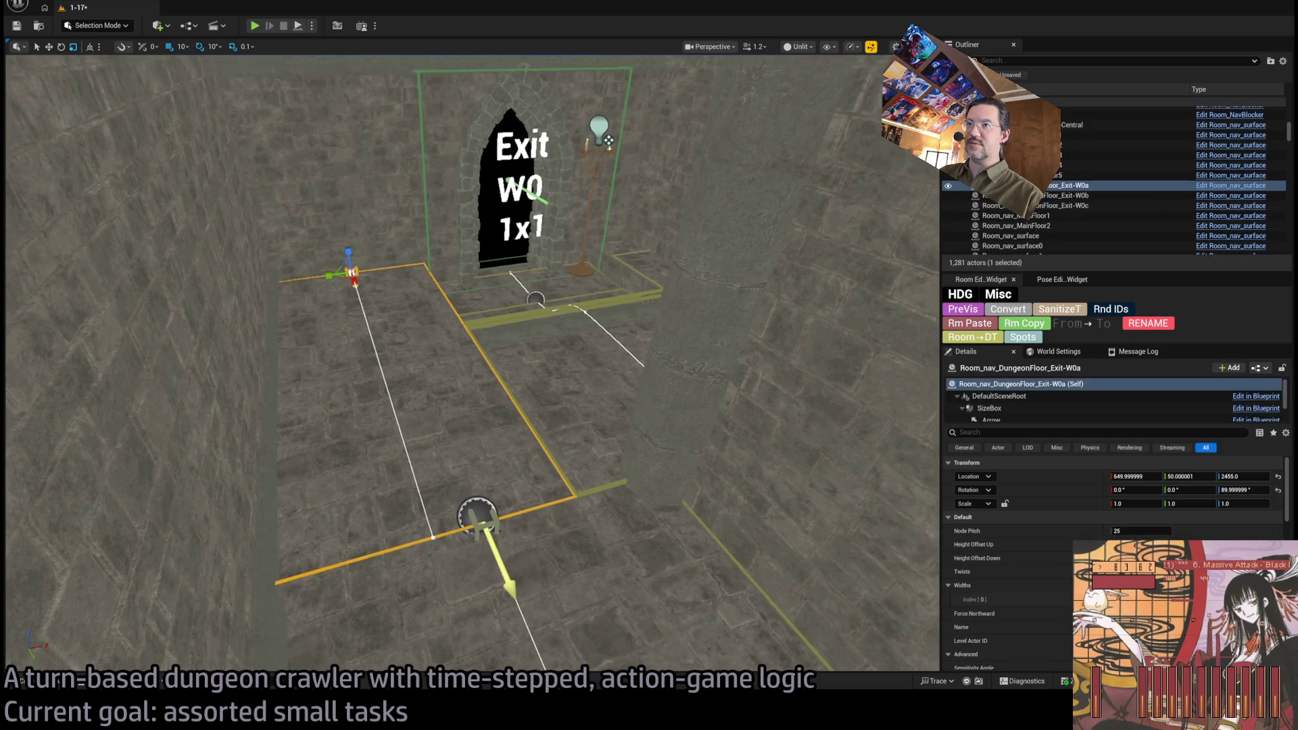
pyautogui.press('e')
pyautogui.moveTo(379, 267); pyautogui.dragTo(352, 267)
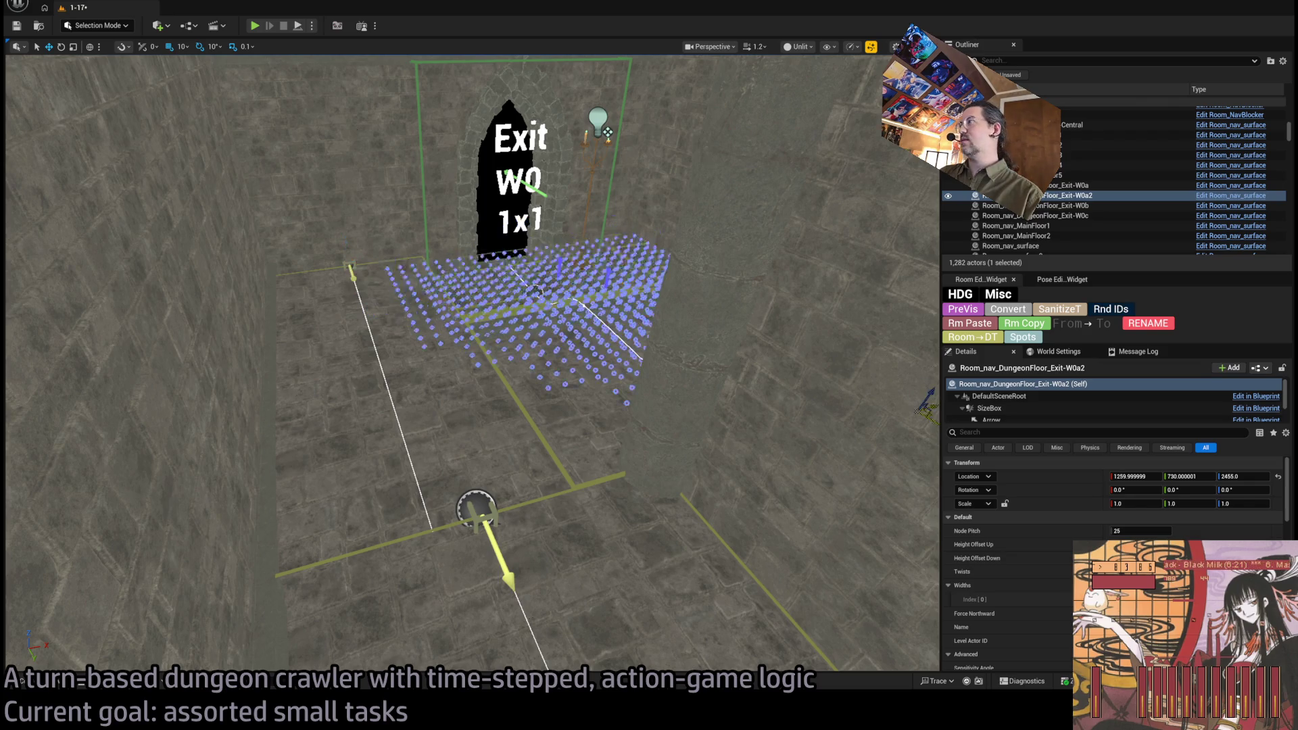
# - Rename the copy in the Outliner to Room_nav_DungeonFloor_Exit-N0
pyautogui.click(1087, 196)
pyautogui.click(1085, 197)
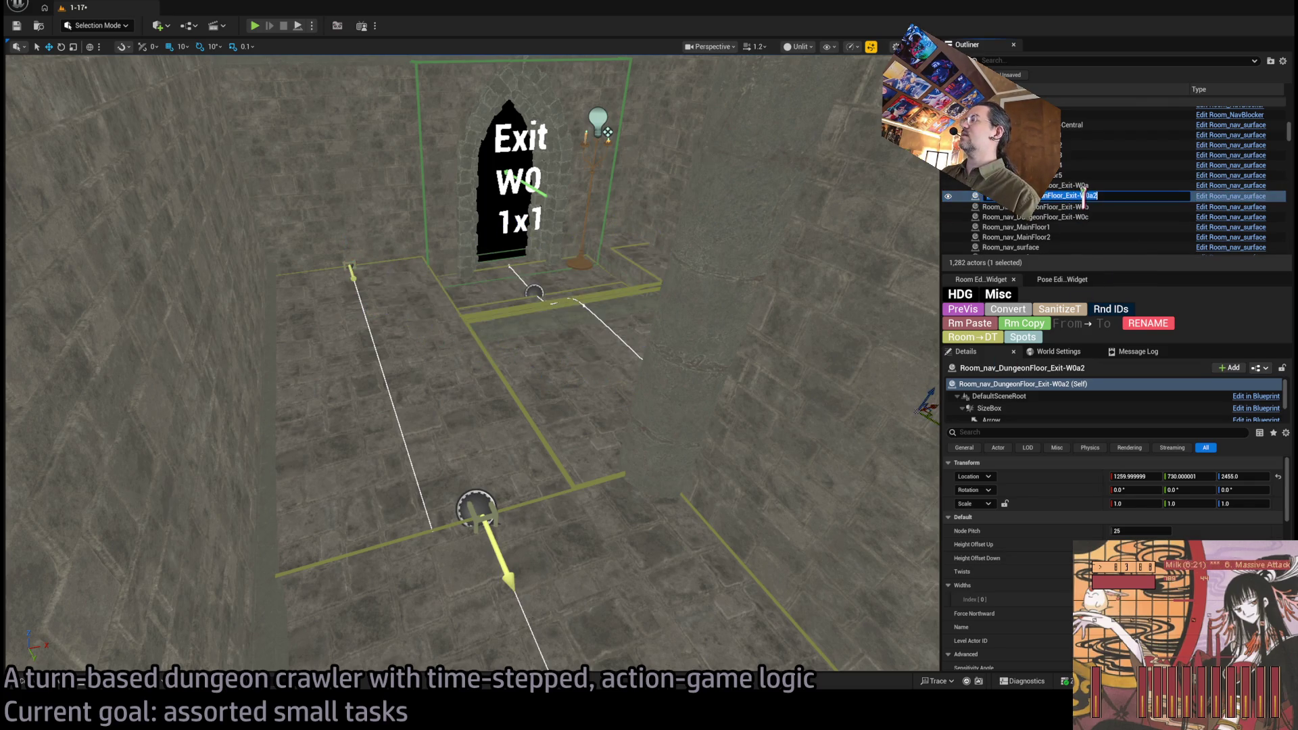
pyautogui.press('BackSpace')
pyautogui.write('N')
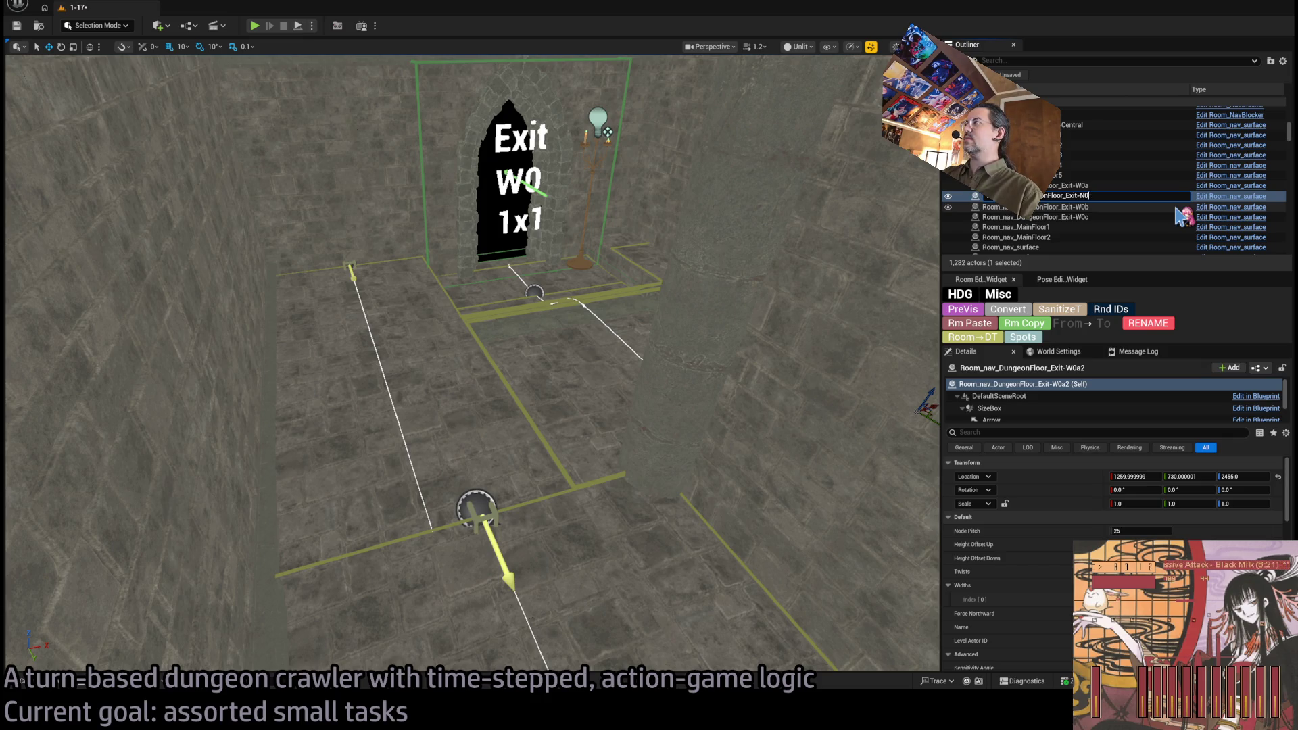
pyautogui.press('Return')
# - Move the Exit-N0 nav surface along Y and X to about 2040, 1400 at the doorway
pyautogui.press('f')
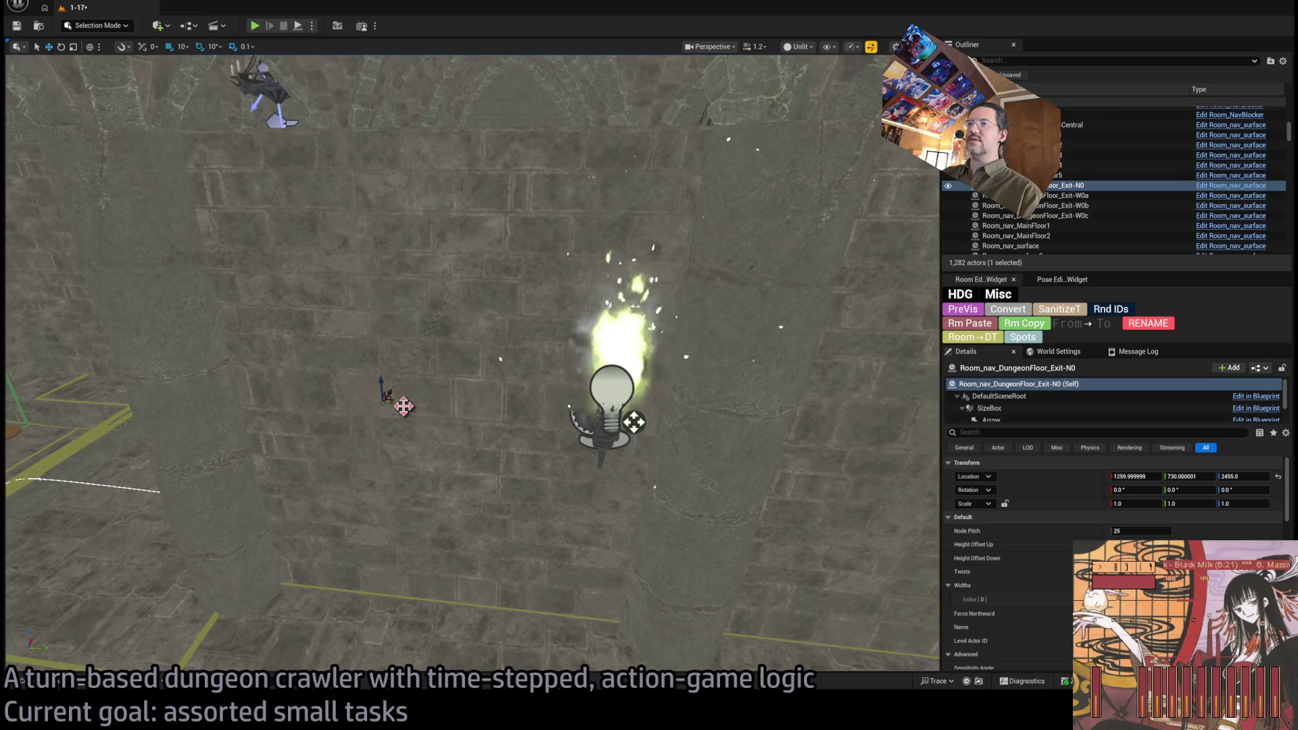
pyautogui.moveTo(633, 423); pyautogui.dragTo(561, 107)
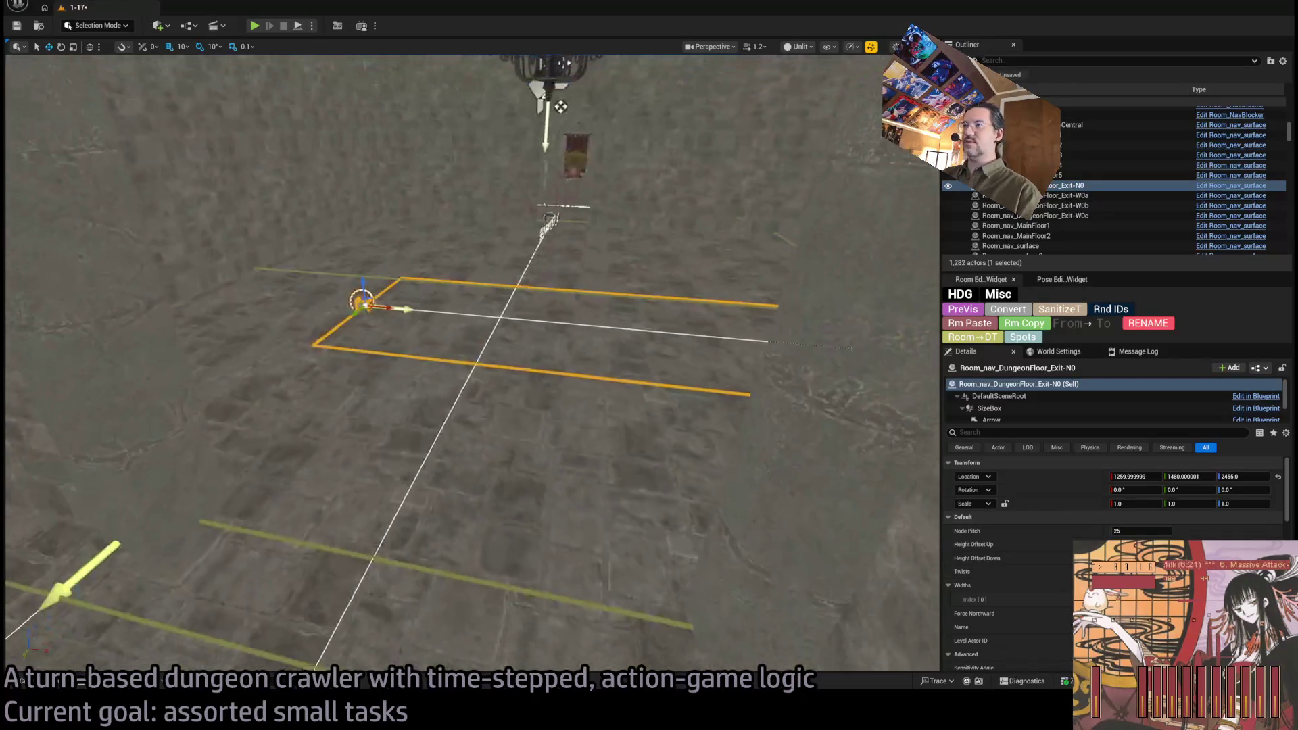
pyautogui.moveTo(377, 311); pyautogui.dragTo(764, 363)
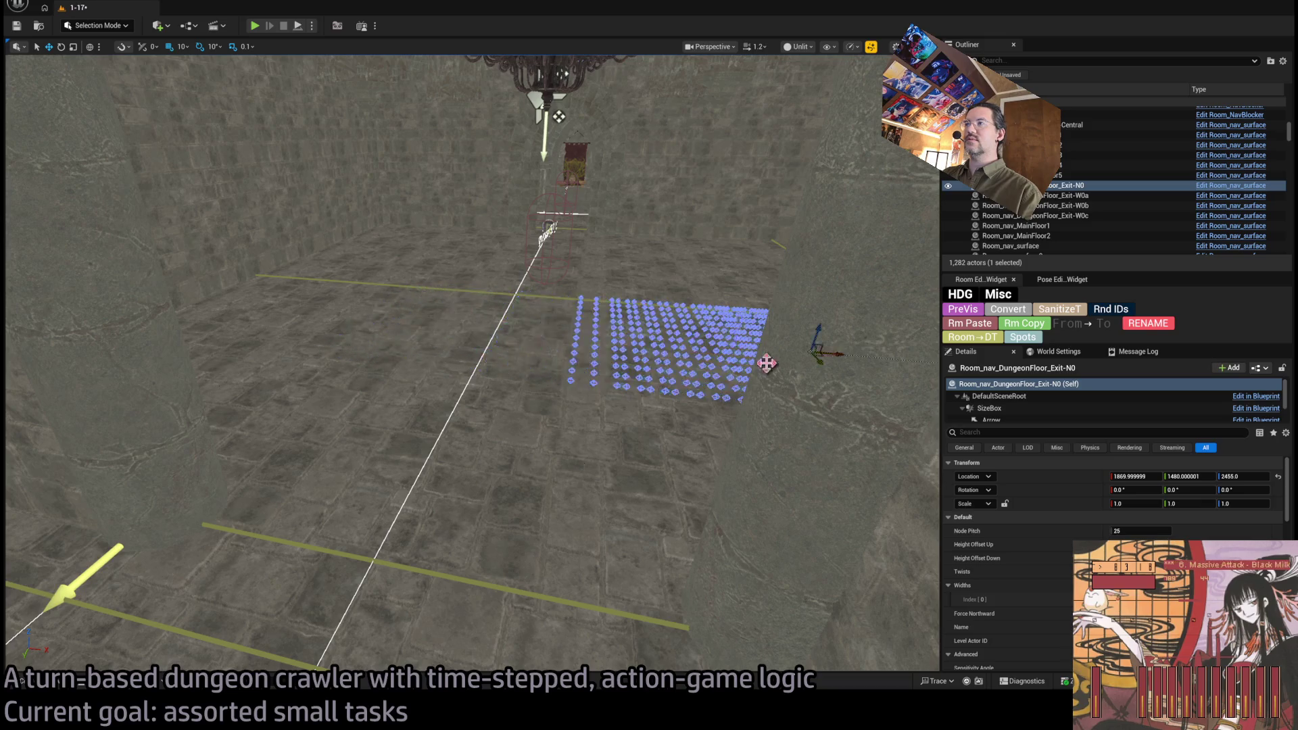
pyautogui.press('f')
pyautogui.moveTo(594, 419)
pyautogui.mouseDown()
pyautogui.moveTo(733, 348)
pyautogui.moveTo(720, 359)
pyautogui.moveTo(651, 333)
pyautogui.mouseUp()
pyautogui.press('f')
pyautogui.scroll(-2, 537, 478)
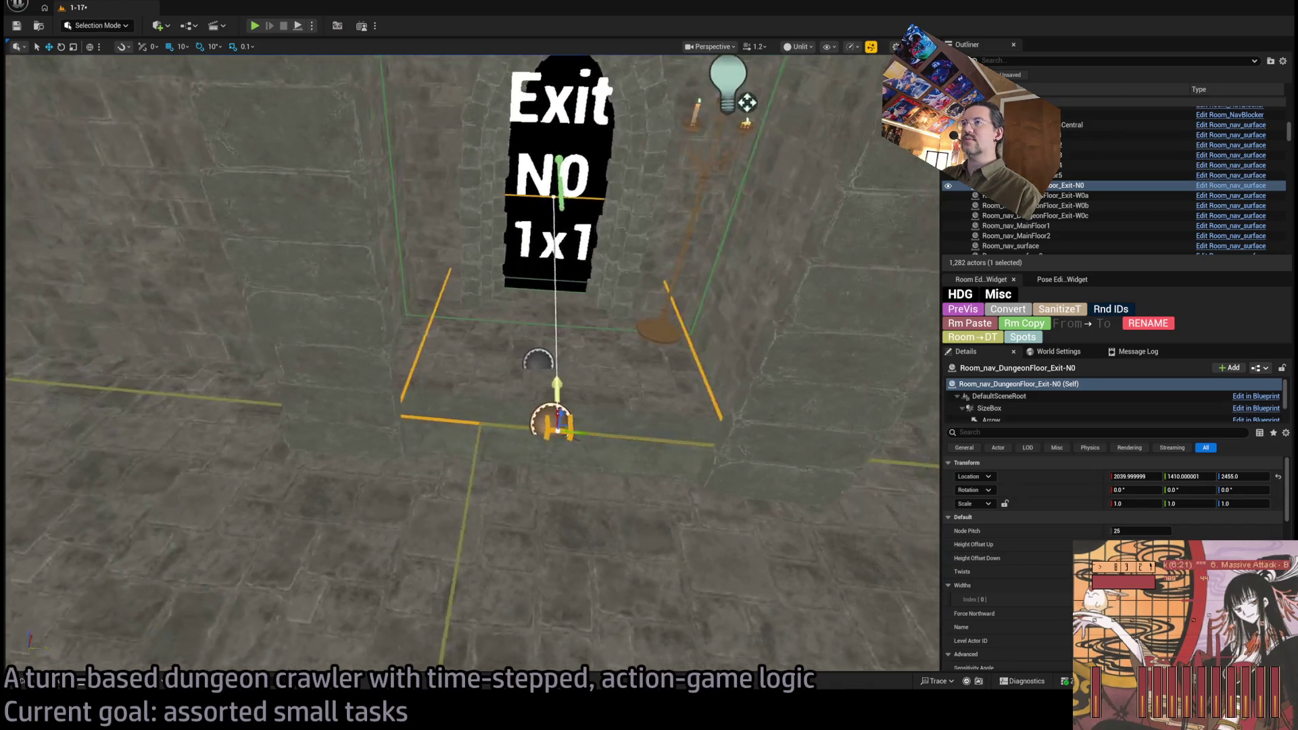
pyautogui.moveTo(536, 486); pyautogui.dragTo(507, 484)
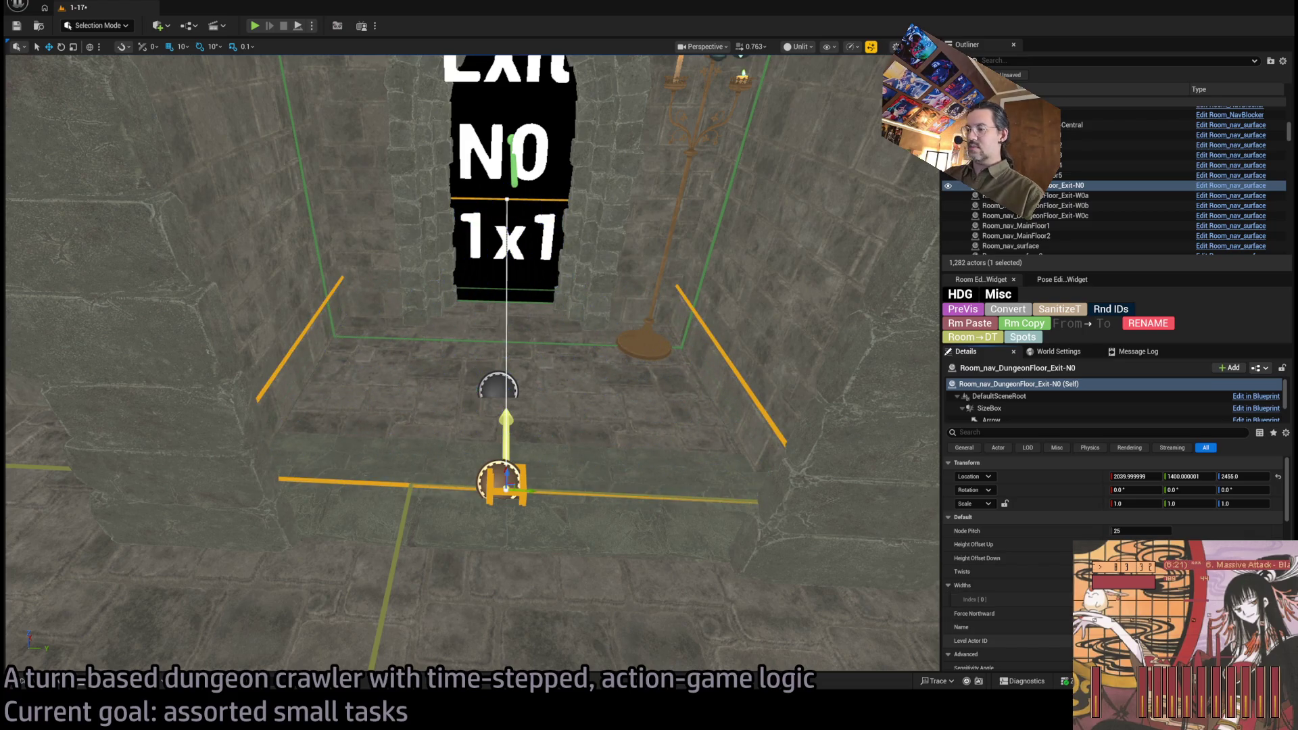
pyautogui.scroll(10, 507, 365)
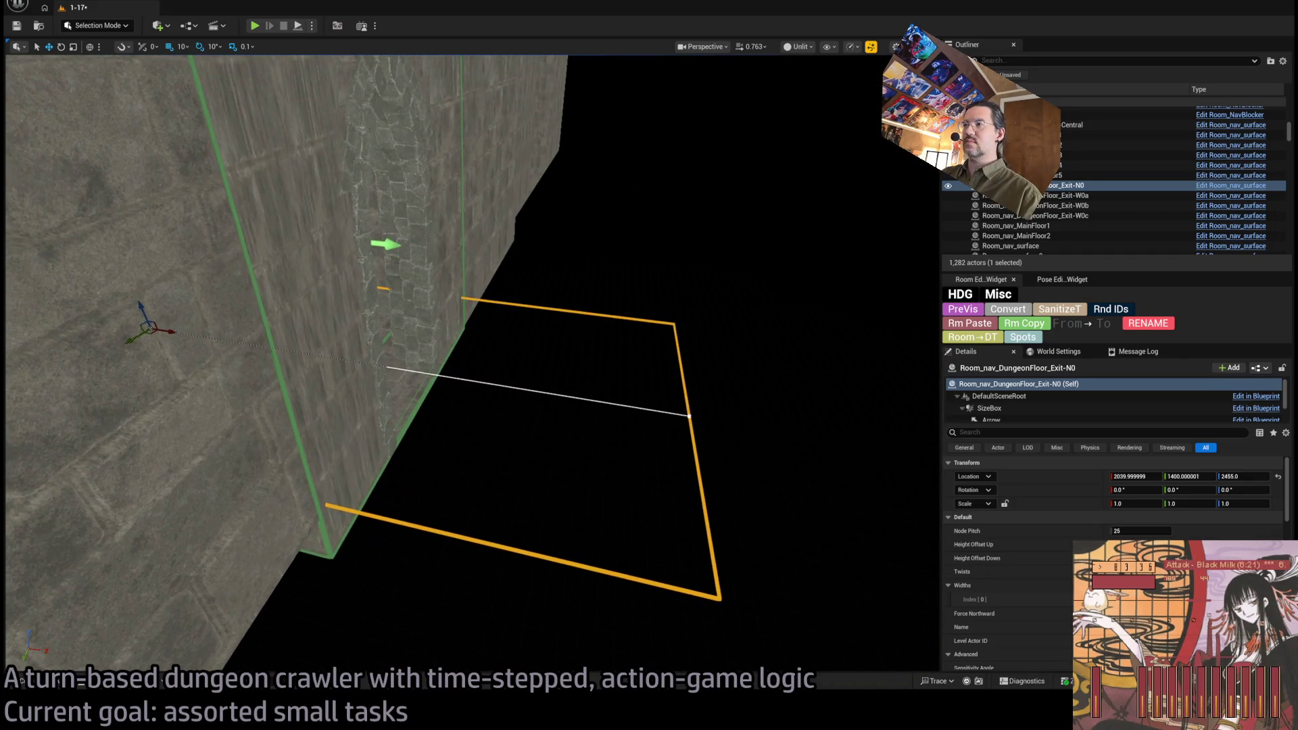
# - Pull the Exit-N0 spline's end point toward the wall, undoing a trial bend of a mid point
pyautogui.click(691, 415)
pyautogui.moveTo(714, 423); pyautogui.dragTo(426, 399)
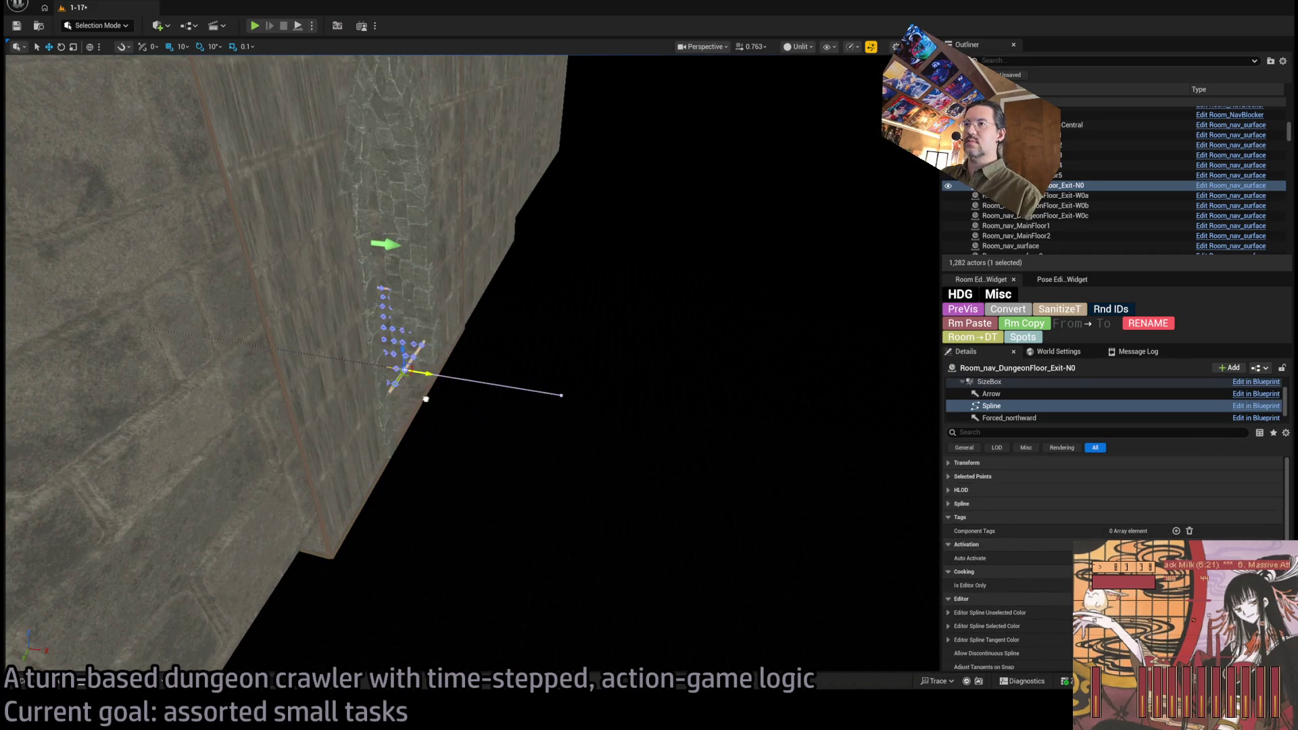
pyautogui.scroll(10, 453, 404)
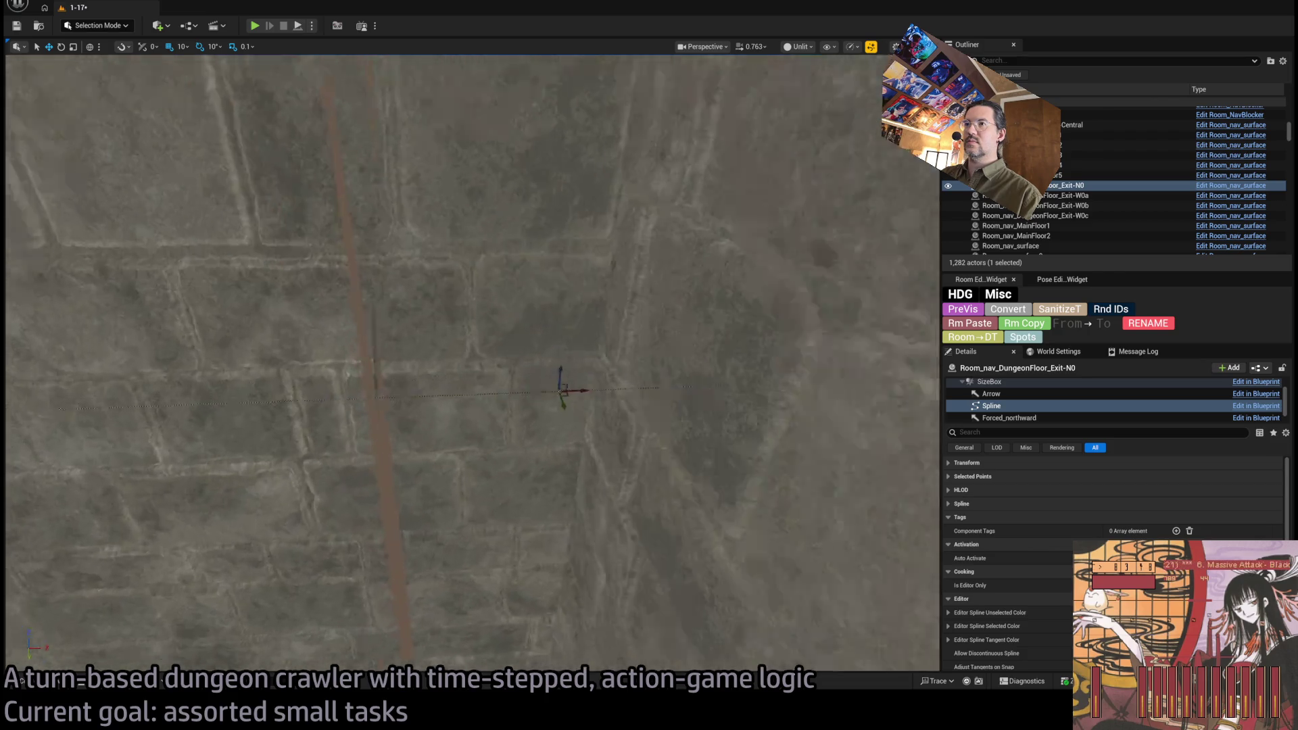
pyautogui.scroll(-1, 766, 415)
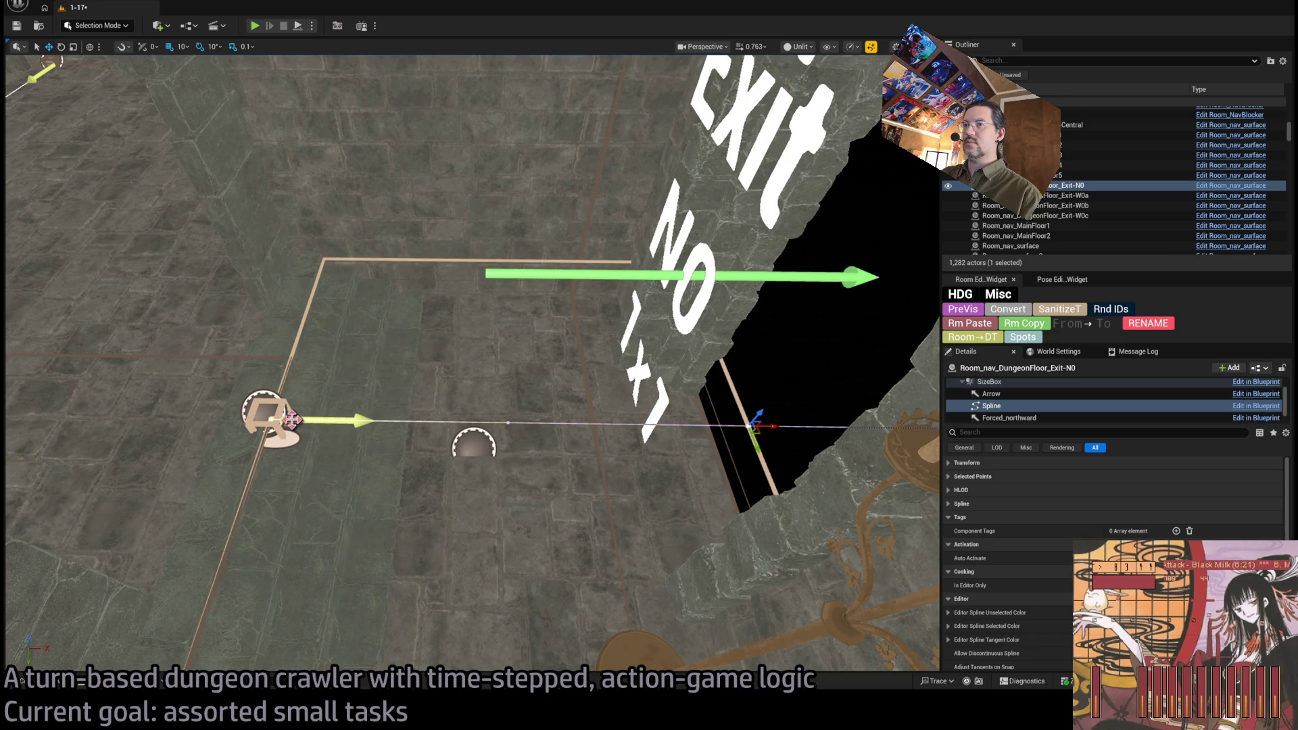
pyautogui.click(414, 422)
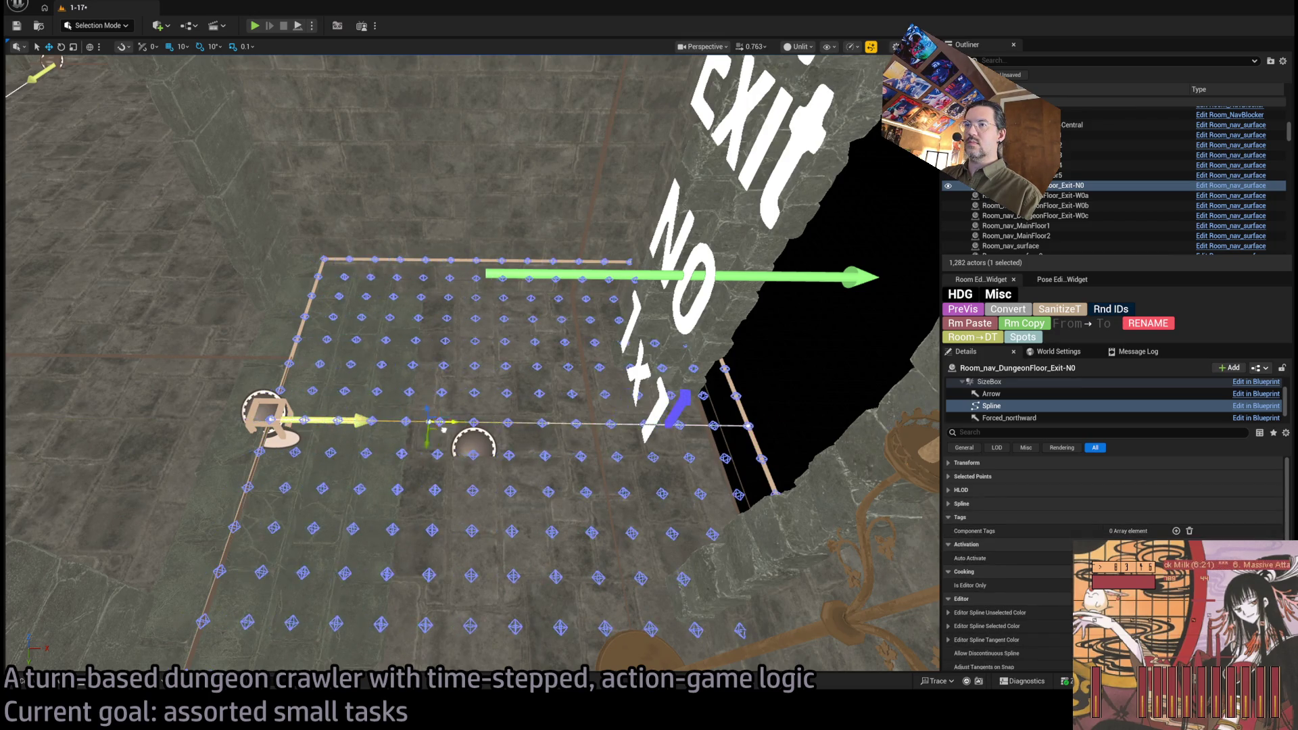
pyautogui.moveTo(438, 423); pyautogui.dragTo(433, 453)
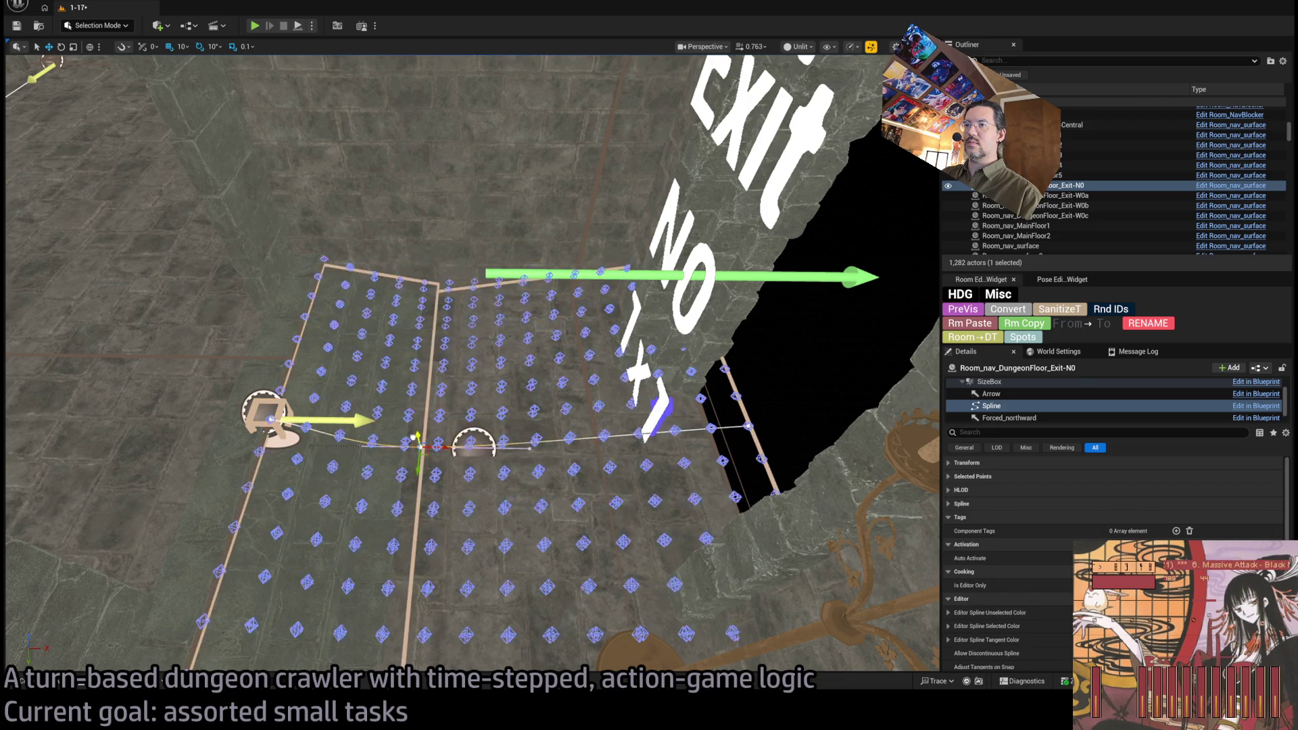
pyautogui.hotkey('ctrl', 'z')
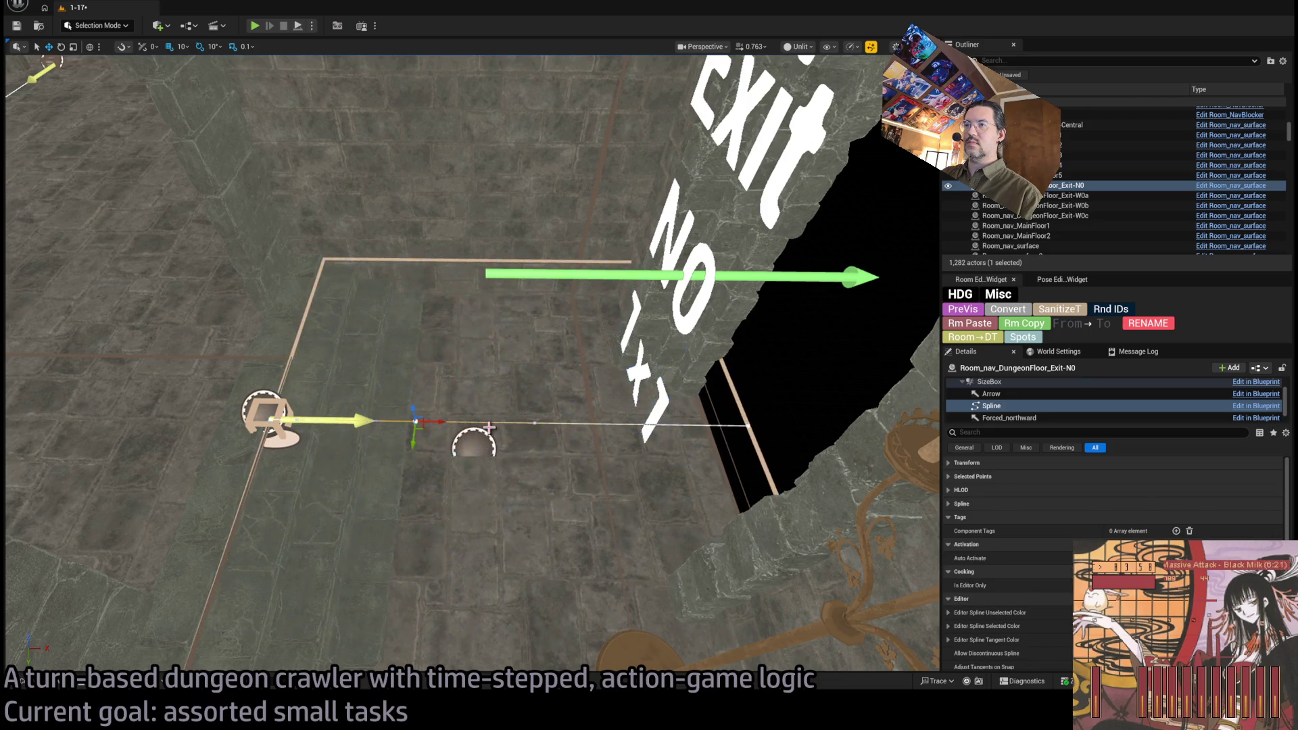
# - Set the spline end point against the exit wall, lower the middle point, then select the whole actor
pyautogui.click(747, 426)
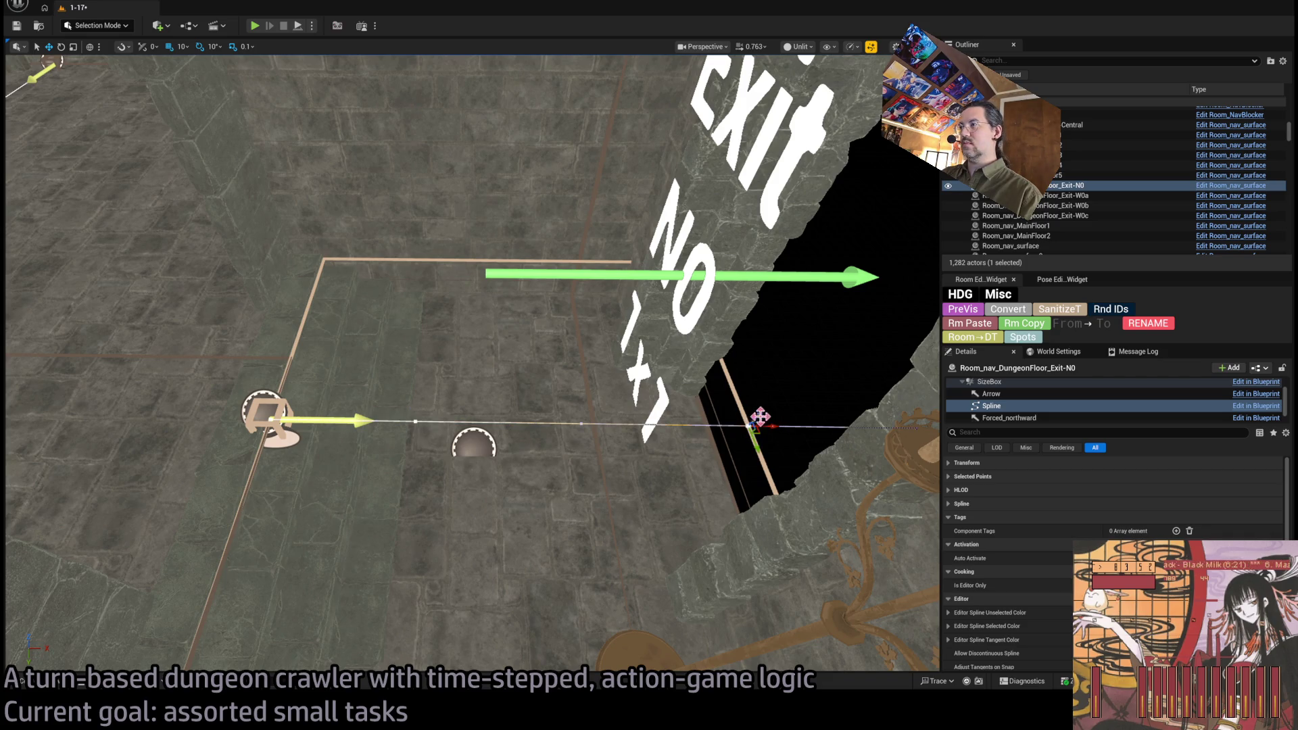
pyautogui.moveTo(759, 419); pyautogui.dragTo(735, 444)
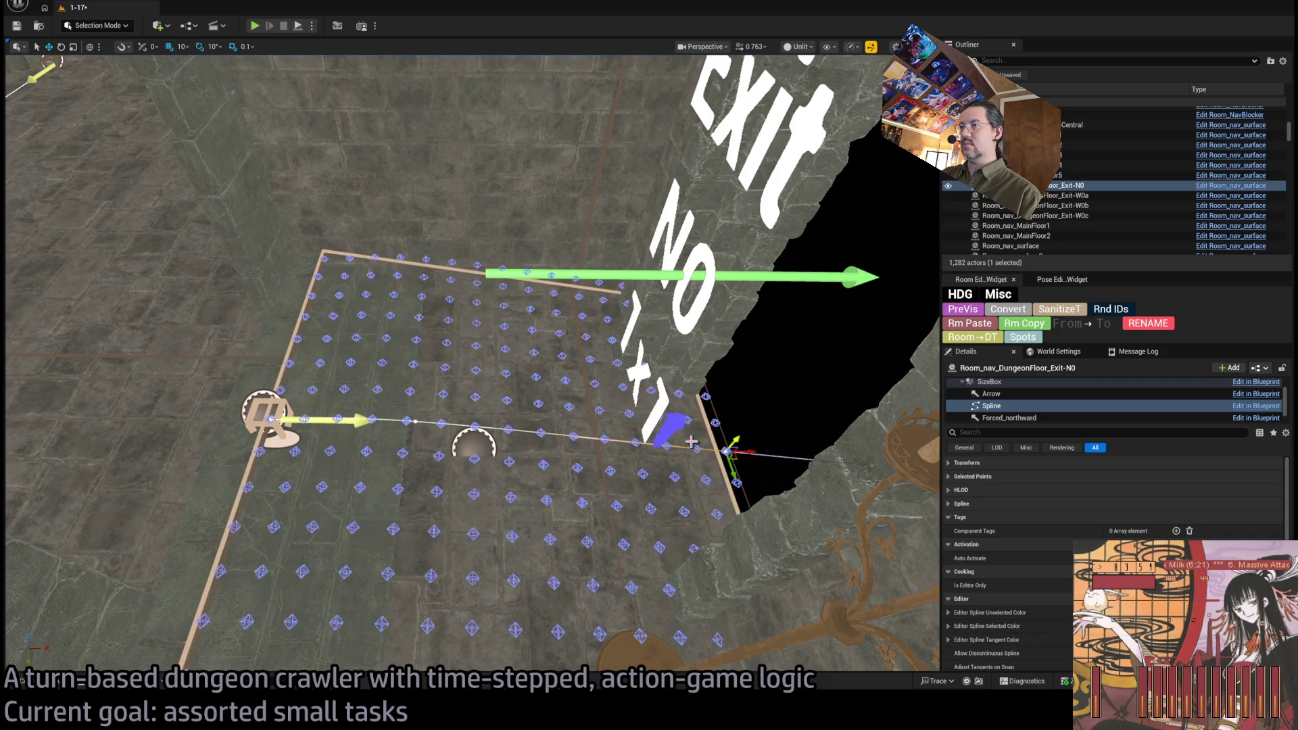
pyautogui.click(415, 421)
pyautogui.moveTo(415, 422); pyautogui.dragTo(414, 444)
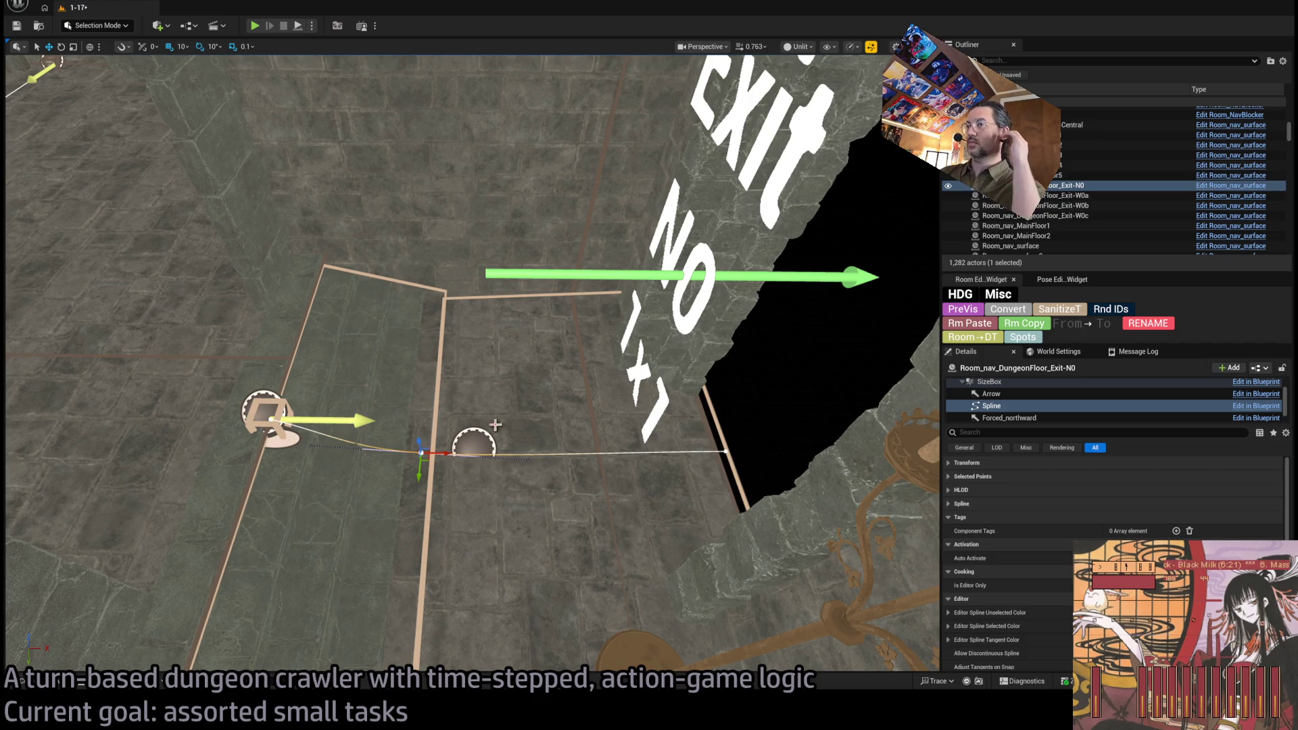
pyautogui.click(975, 517)
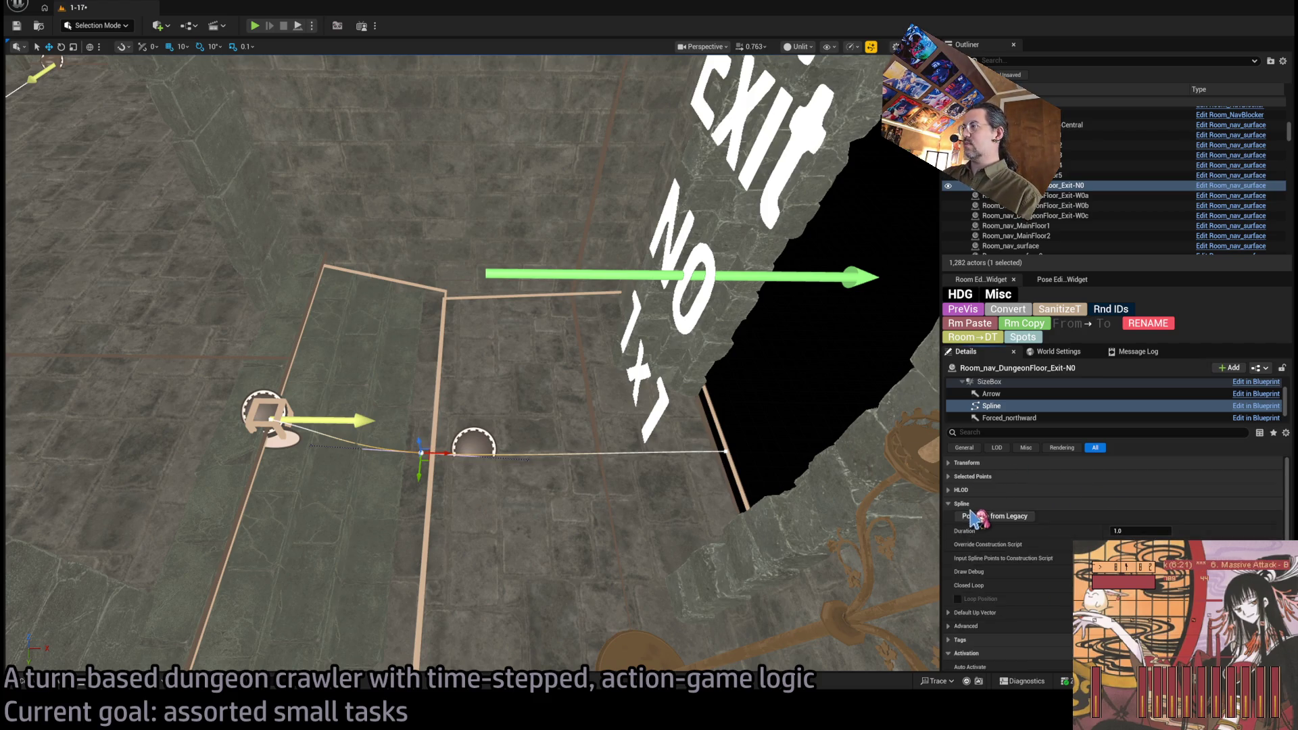
pyautogui.scroll(2, 1012, 392)
pyautogui.click(1012, 384)
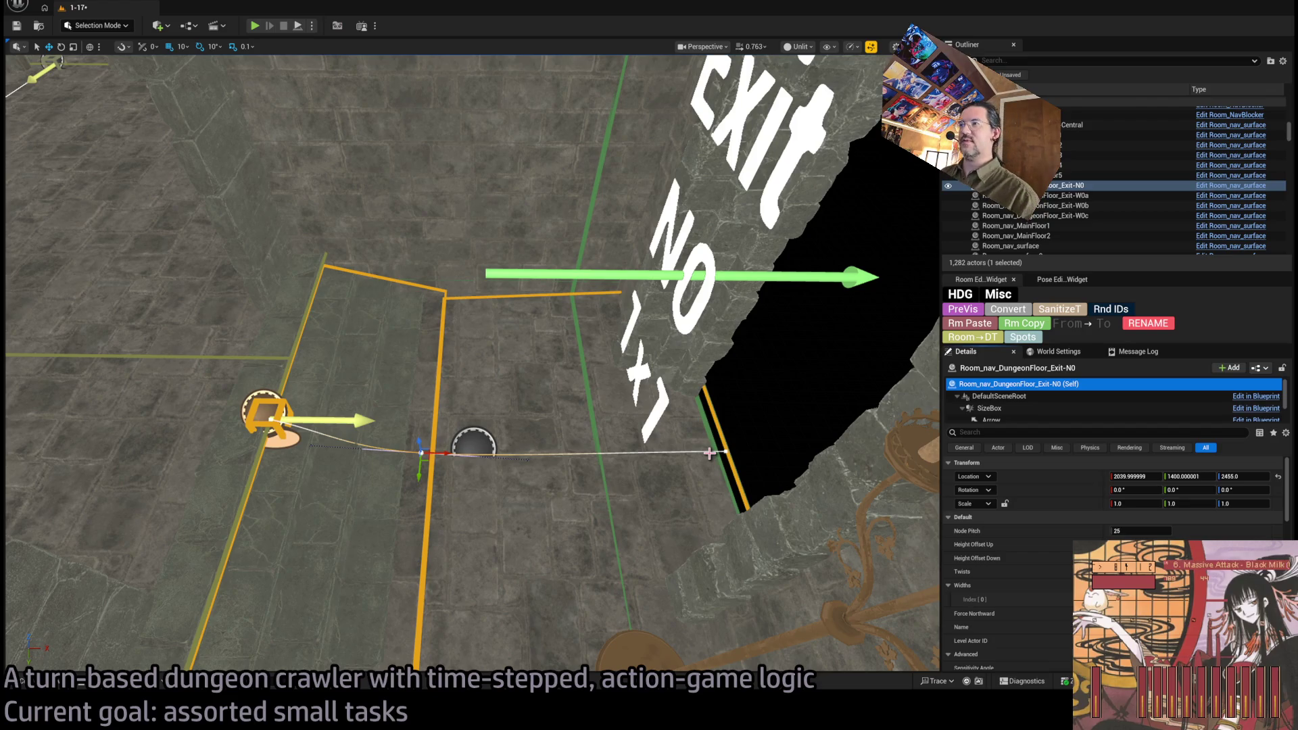
# - Raise the Exit-N0 spline's far endpoint upward along Z
pyautogui.moveTo(696, 417)
pyautogui.mouseDown()
pyautogui.moveTo(669, 423)
pyautogui.moveTo(682, 416)
pyautogui.moveTo(669, 399)
pyautogui.moveTo(643, 446)
pyautogui.mouseUp()
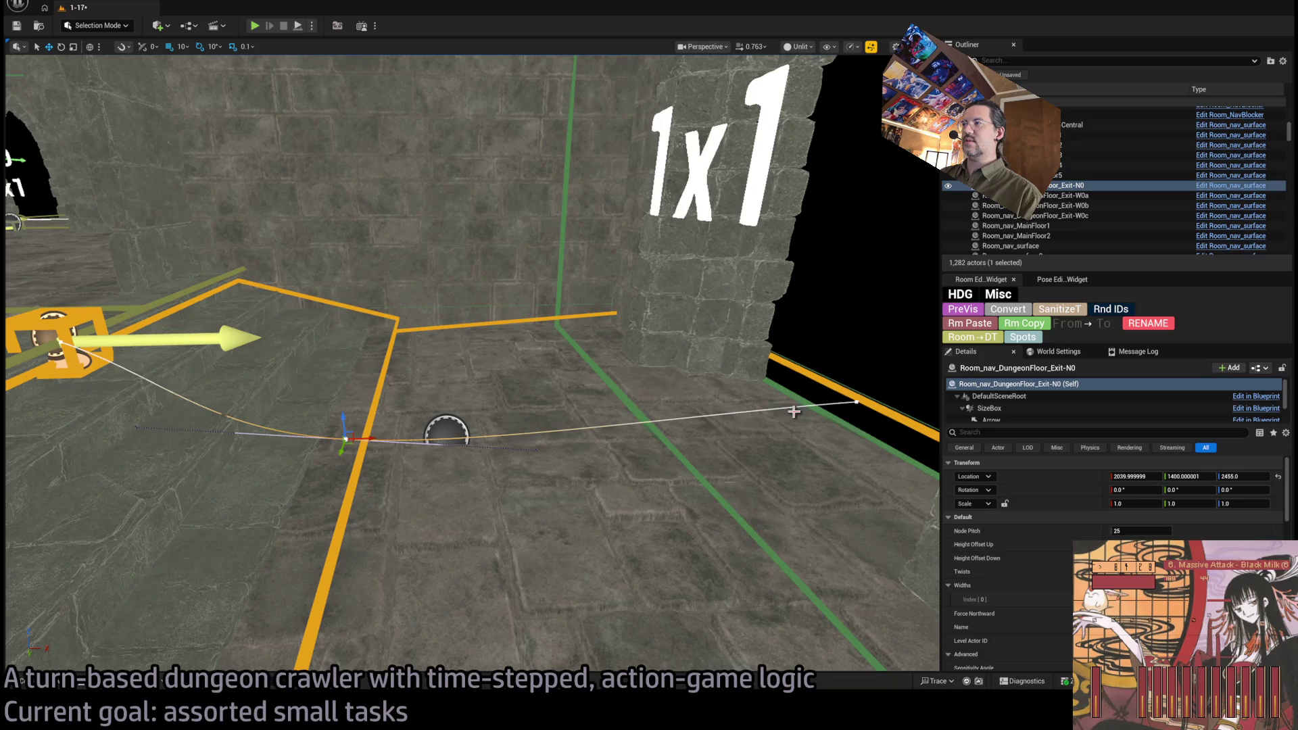
pyautogui.click(856, 402)
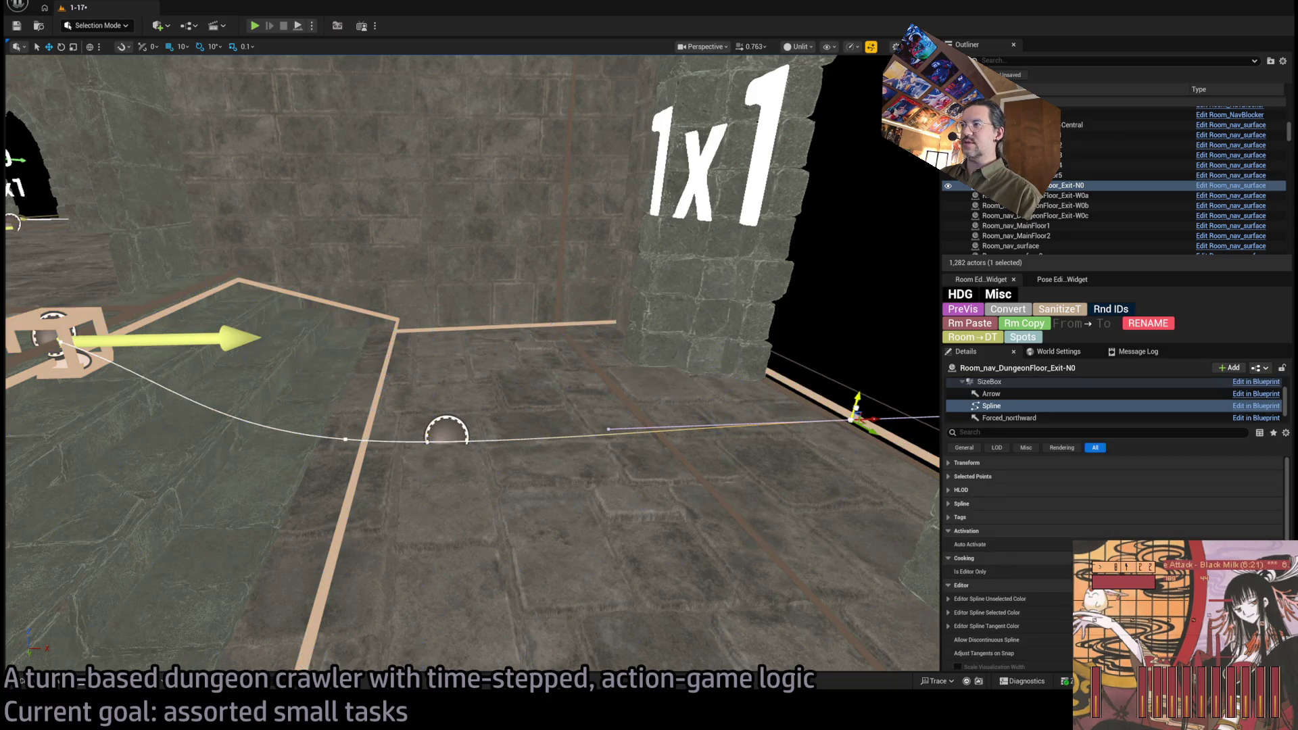
pyautogui.moveTo(849, 415); pyautogui.dragTo(849, 404)
pyautogui.click(346, 439)
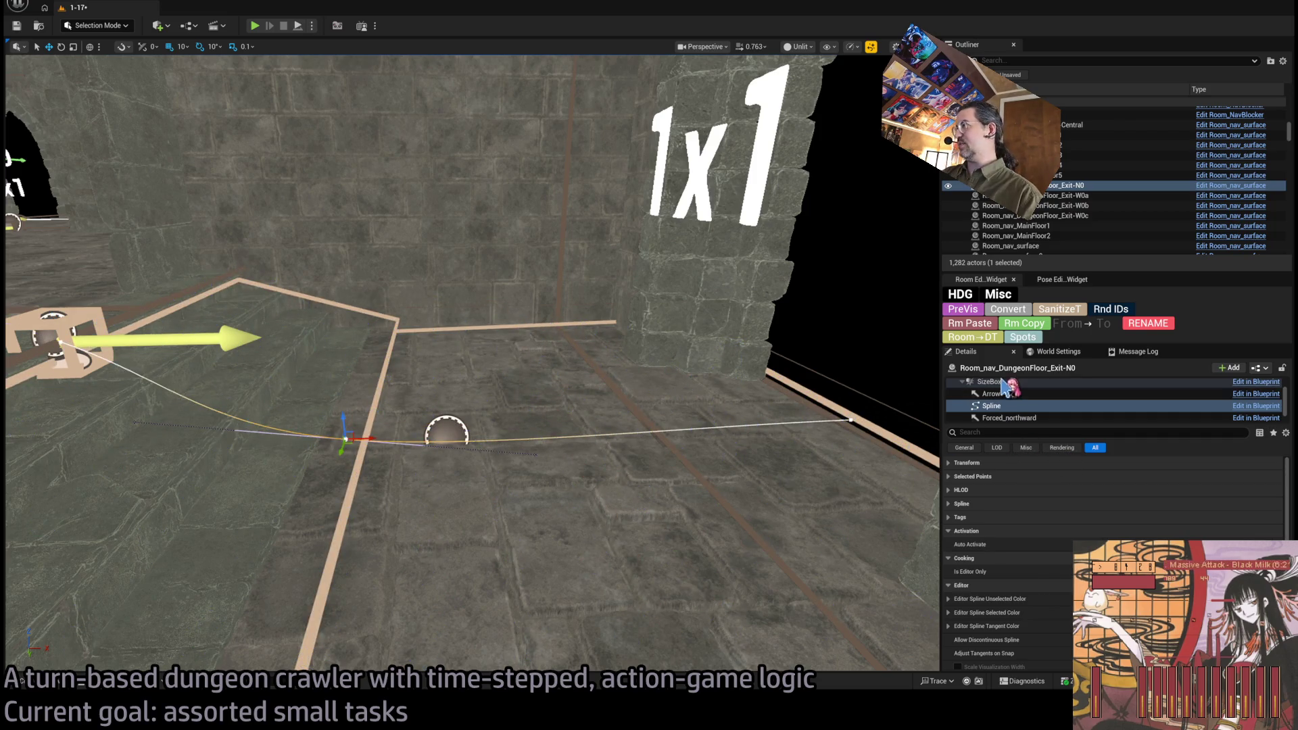
pyautogui.scroll(1, 1018, 402)
# - Select the whole Exit-N0 actor (Self), frame it and orbit to inspect the regenerated lanes
pyautogui.click(1021, 408)
pyautogui.click(1017, 383)
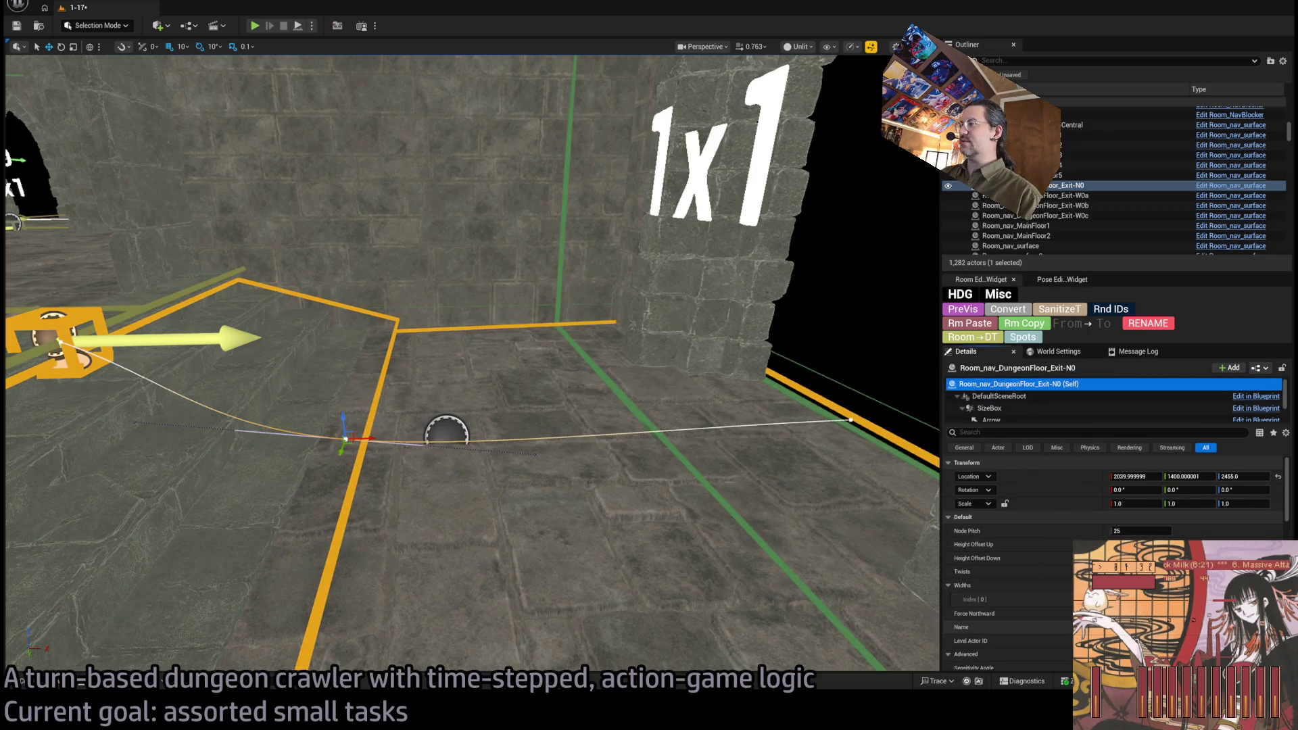
pyautogui.press('f')
pyautogui.moveTo(205, 204)
pyautogui.mouseDown()
pyautogui.moveTo(250, 236)
pyautogui.moveTo(267, 223)
pyautogui.mouseUp()
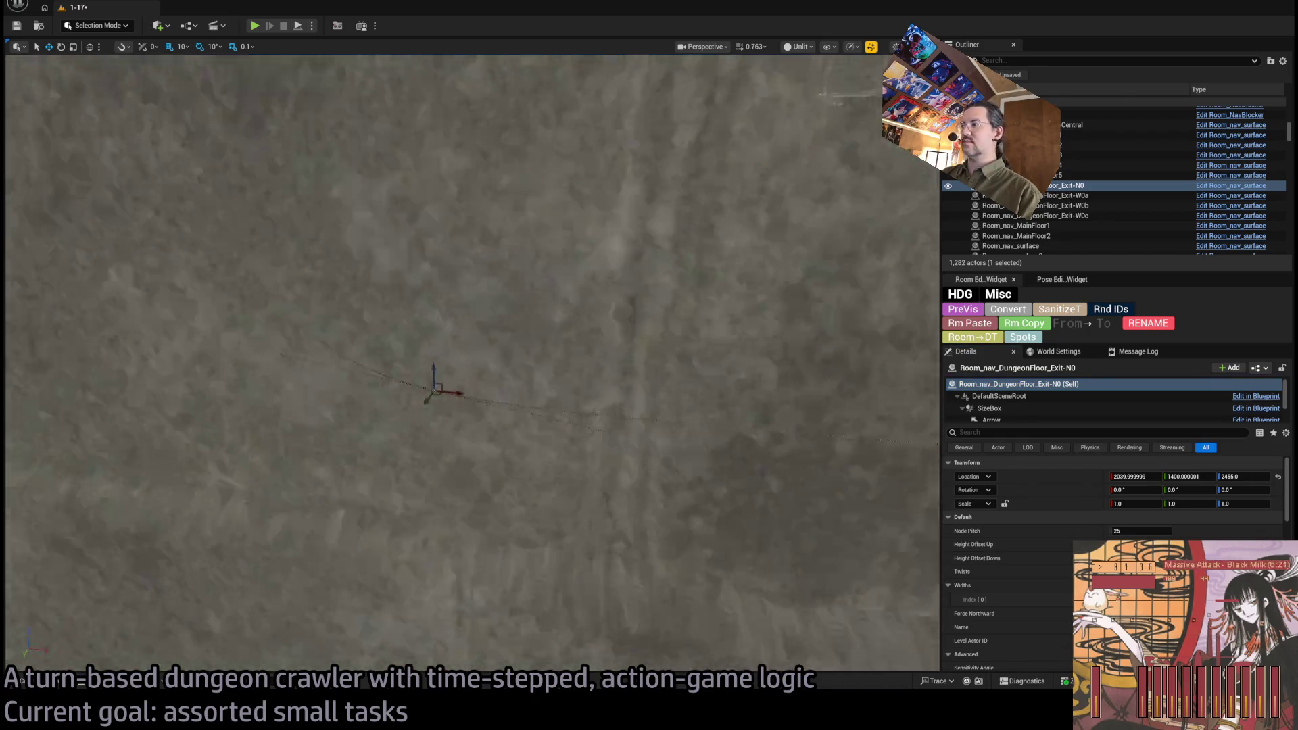
pyautogui.scroll(-2, 1116, 540)
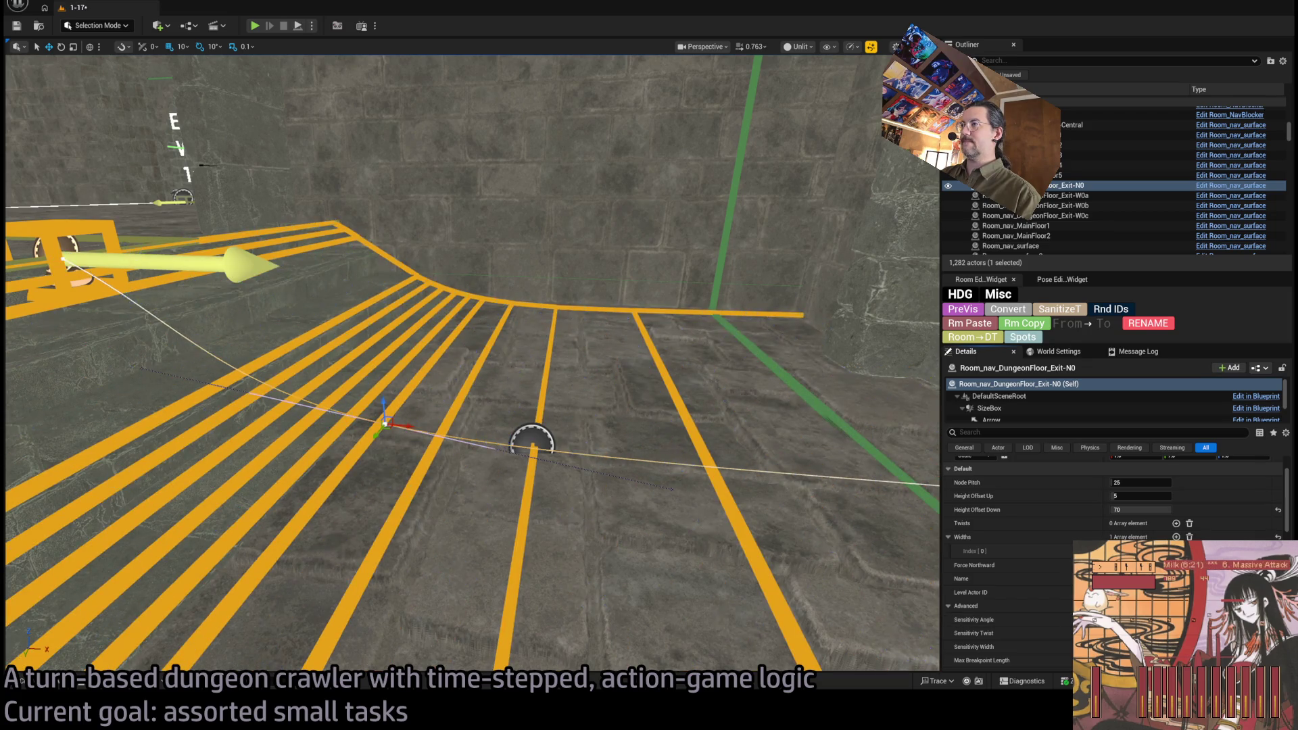
# - Check the orange nav strips and N0 exit wall, then run and stop an Alt+P play test
pyautogui.moveTo(473, 338); pyautogui.dragTo(453, 362)
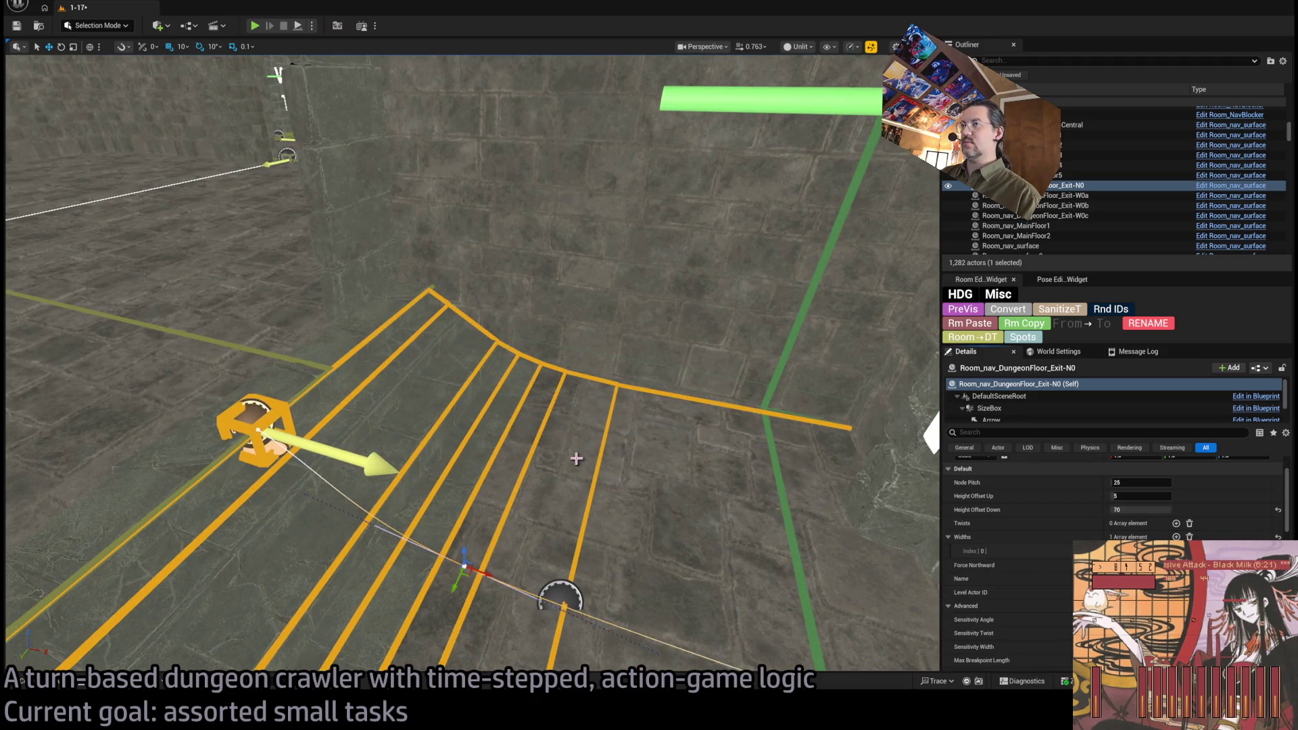
pyautogui.moveTo(576, 459); pyautogui.dragTo(558, 470)
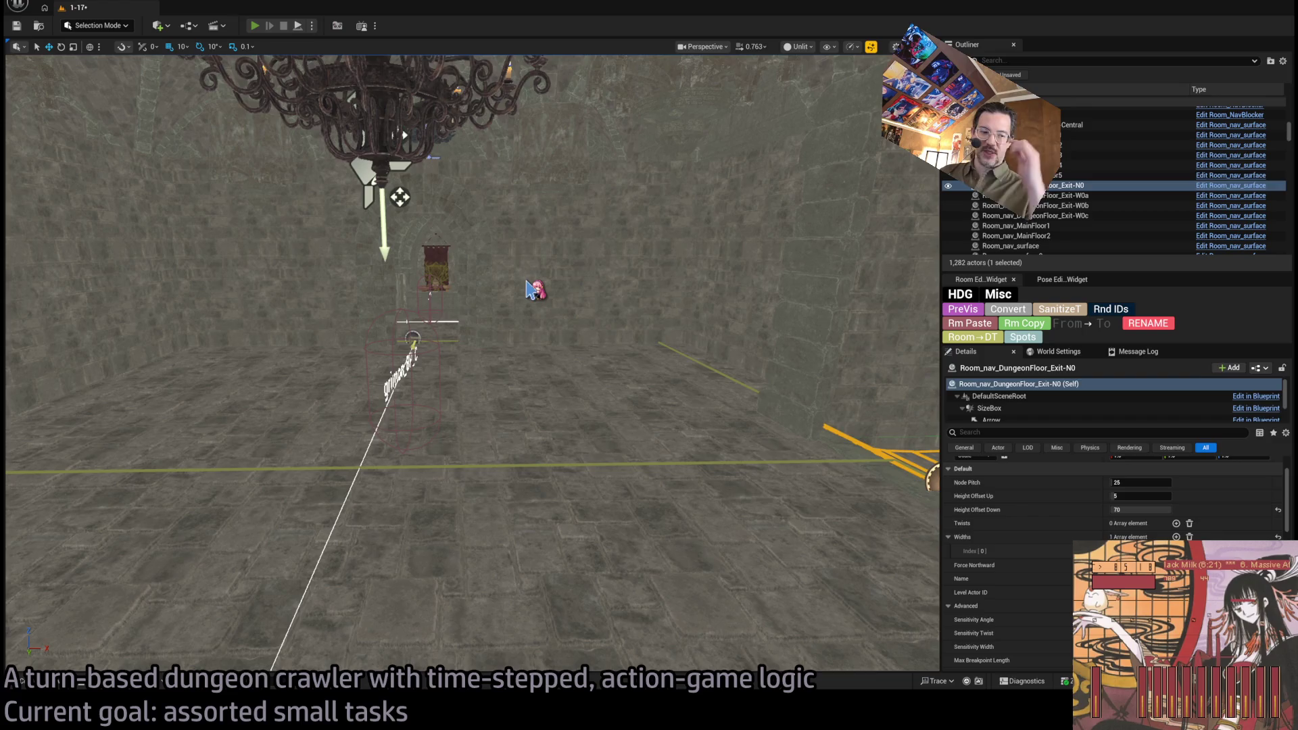
pyautogui.hotkey('alt', 'p')
pyautogui.press('Escape')
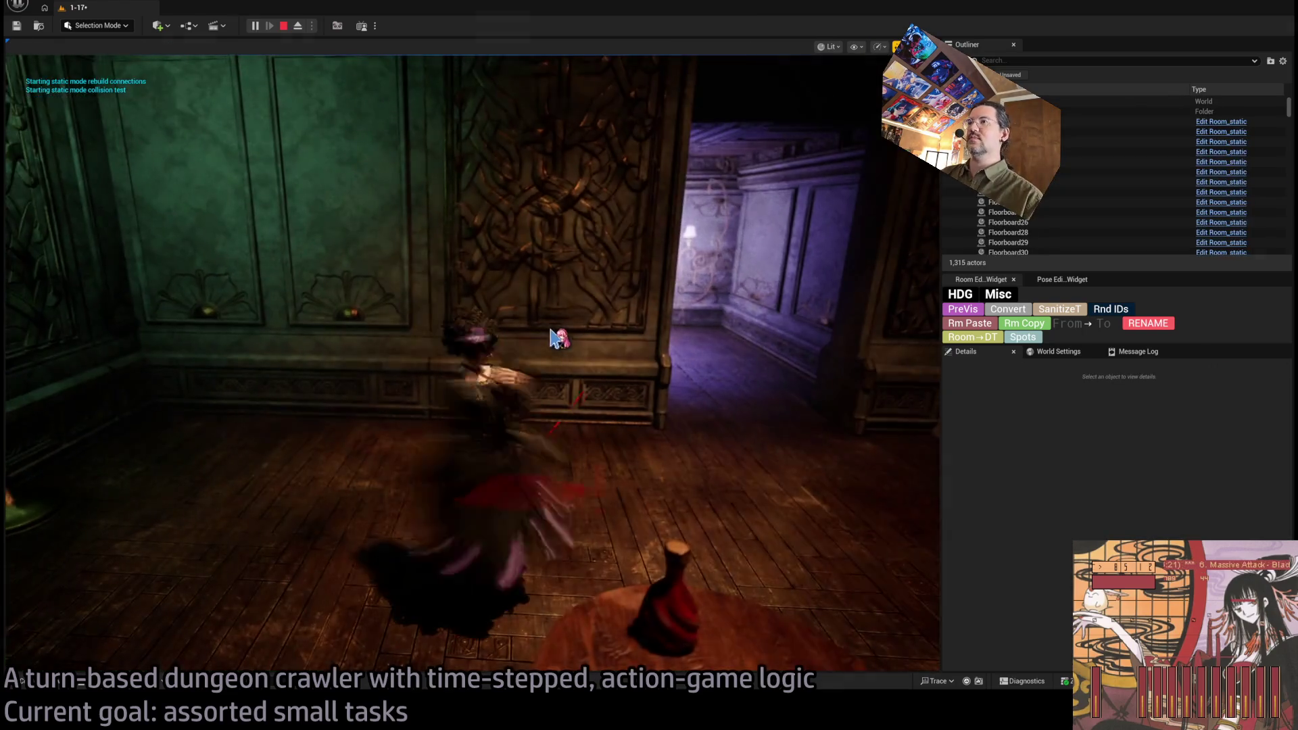
pyautogui.click(473, 436)
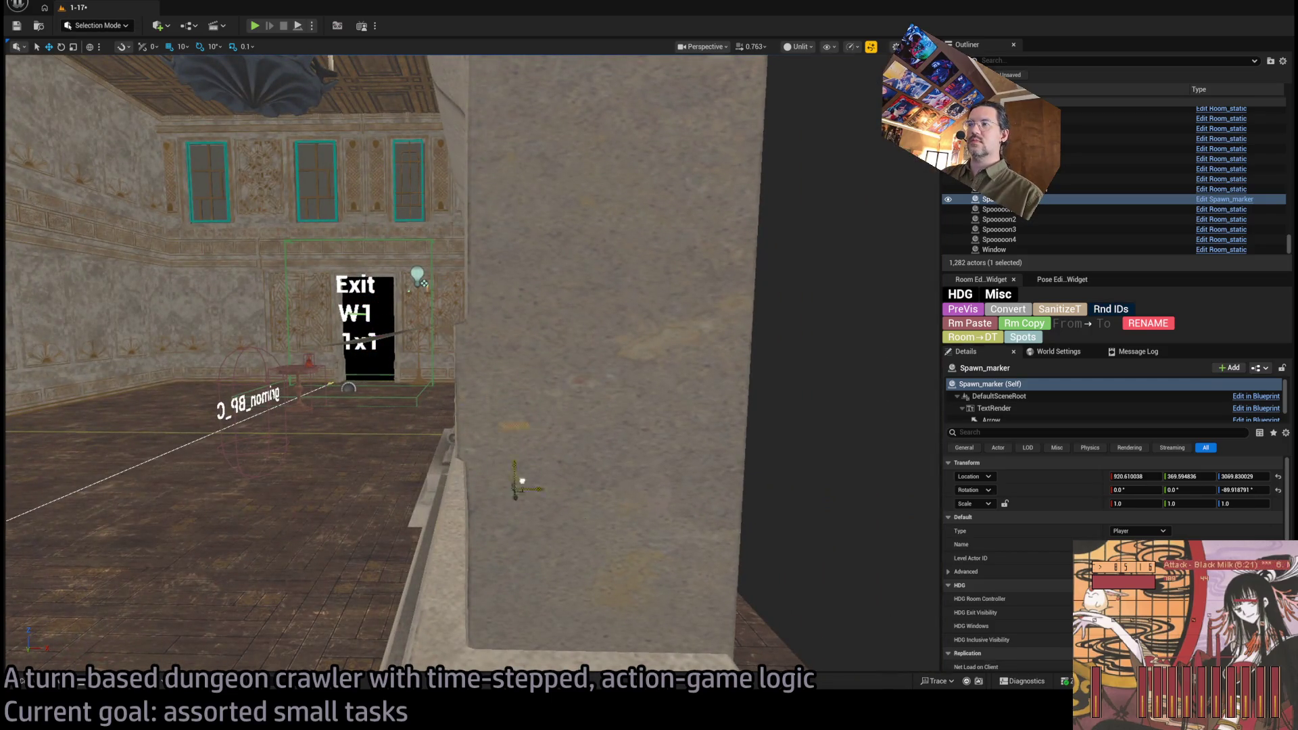
# - Drag the Spawn_marker into the Exit N0 room, to about 1970.6, 1399.6, 2459.8
pyautogui.moveTo(787, 625); pyautogui.dragTo(753, 582)
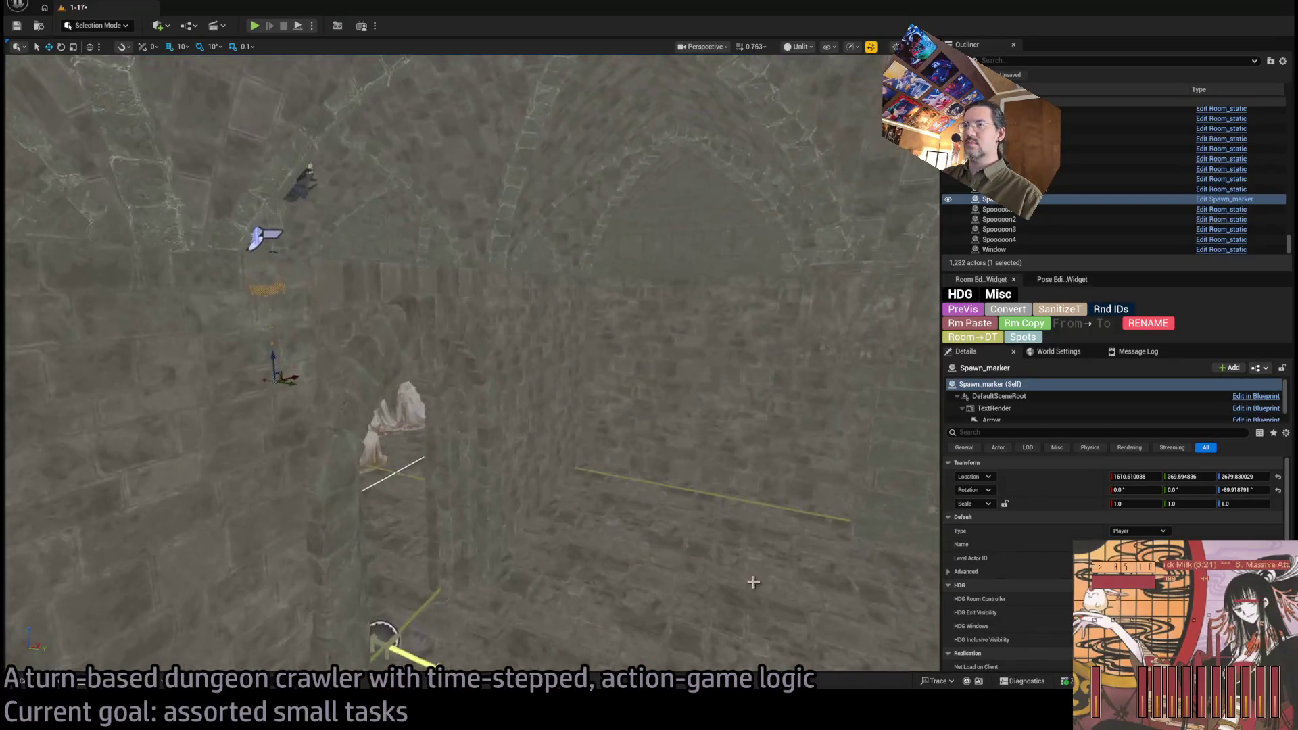
pyautogui.moveTo(318, 387)
pyautogui.mouseDown()
pyautogui.moveTo(858, 462)
pyautogui.moveTo(229, 399)
pyautogui.moveTo(169, 318)
pyautogui.moveTo(191, 313)
pyautogui.moveTo(500, 457)
pyautogui.mouseUp()
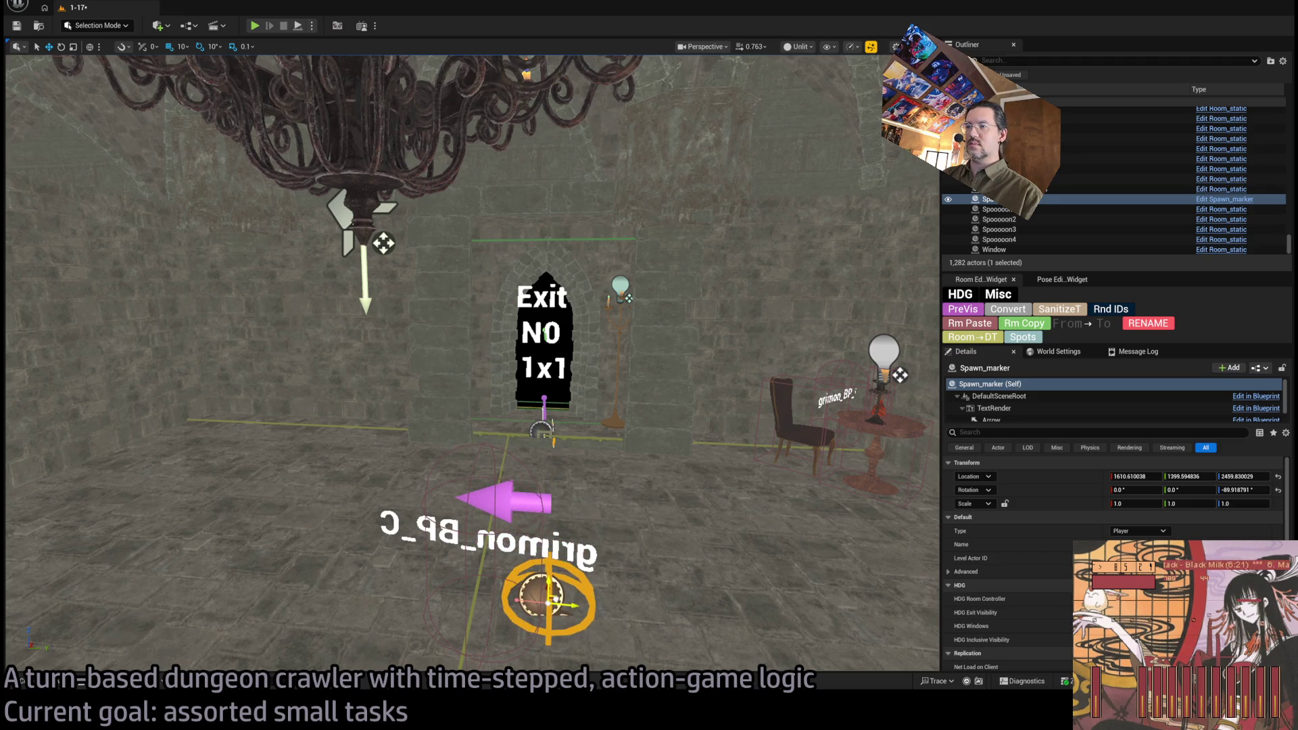
pyautogui.moveTo(548, 599); pyautogui.dragTo(460, 499)
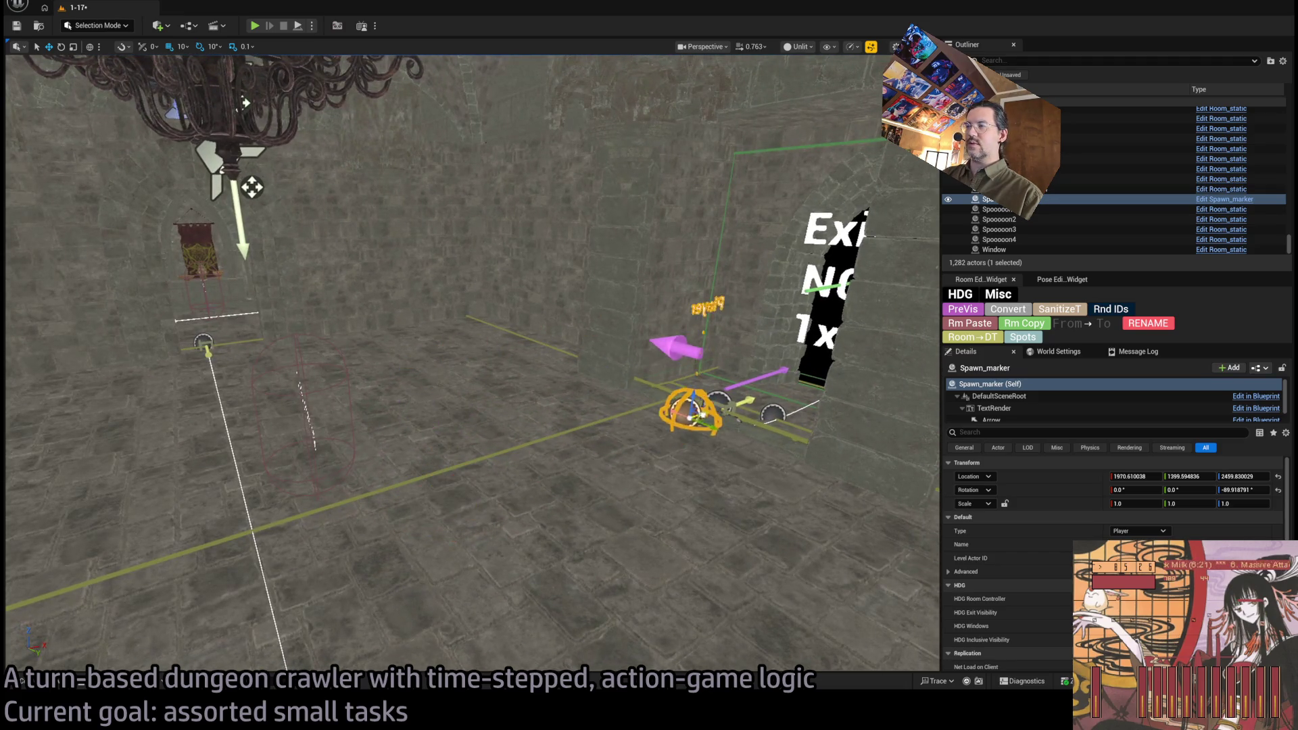
# - Play-test from the new spawn, stepping the character through the archways with a one-second hold
pyautogui.hotkey('alt', 'p')
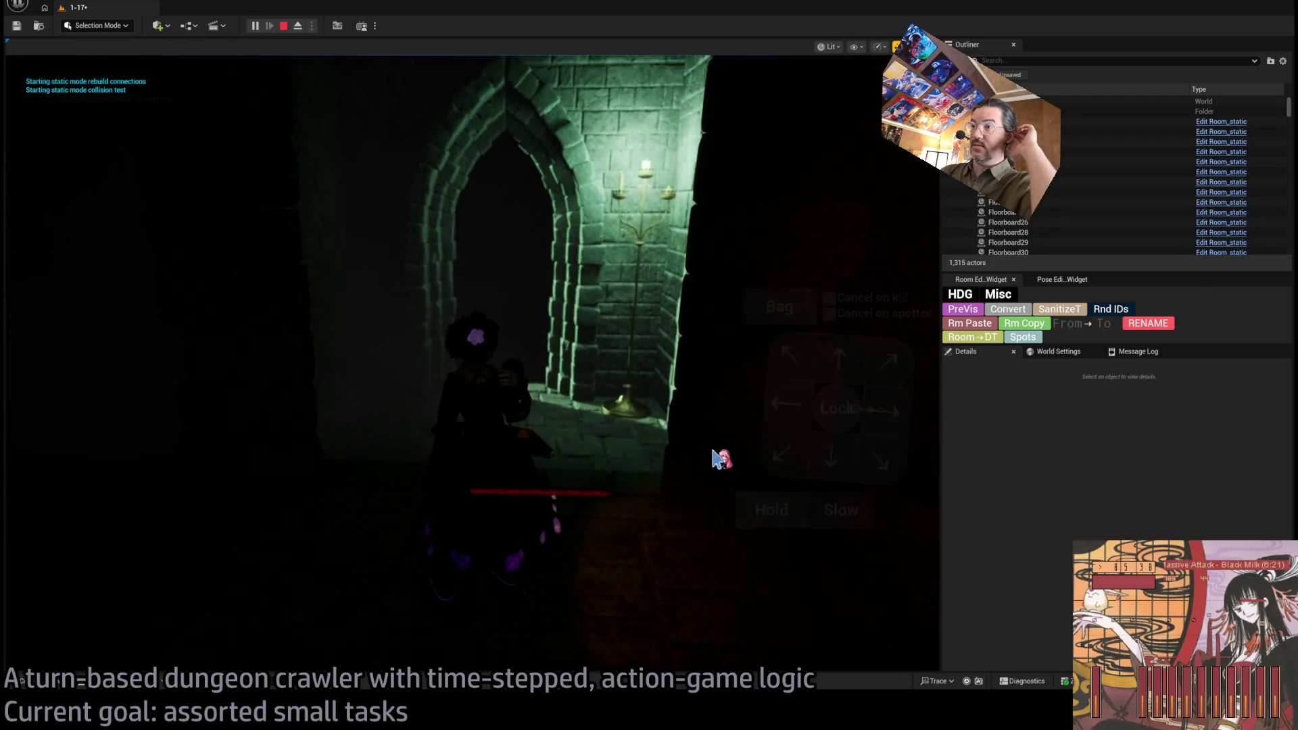
pyautogui.click(826, 363)
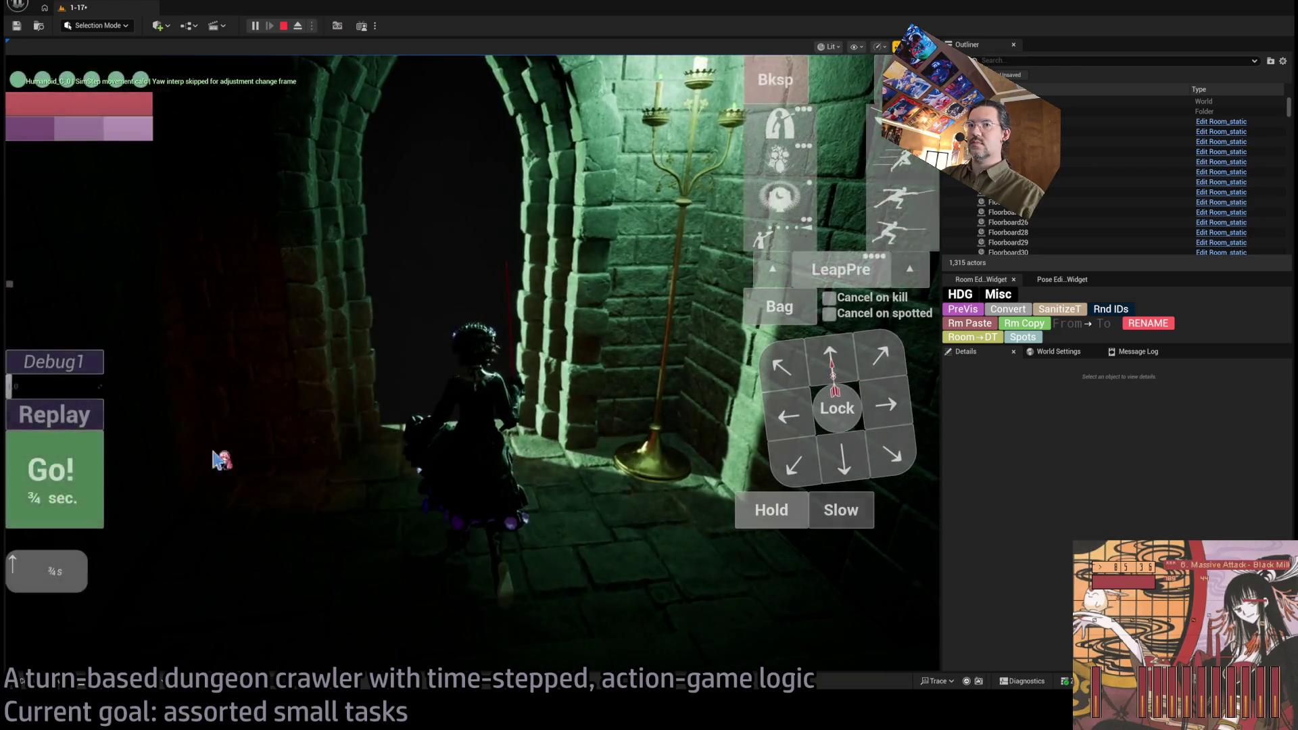
pyautogui.click(88, 478)
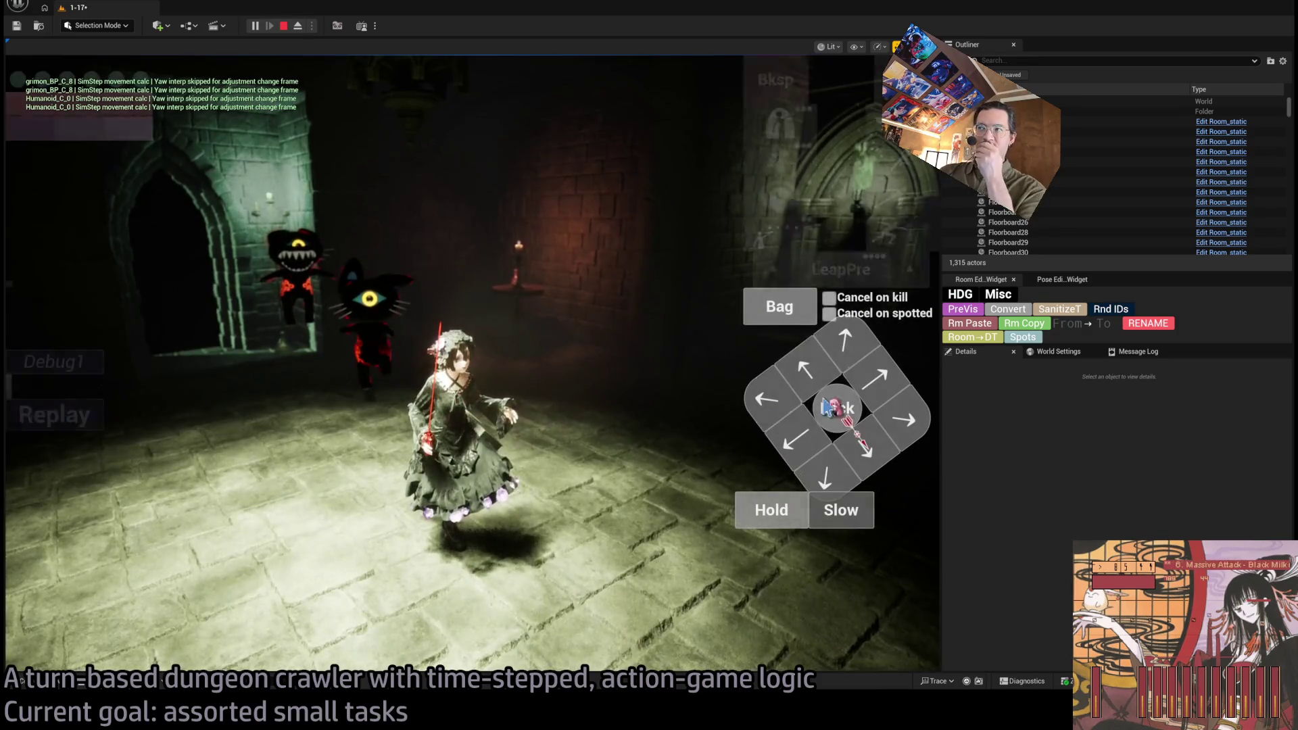
pyautogui.click(57, 486)
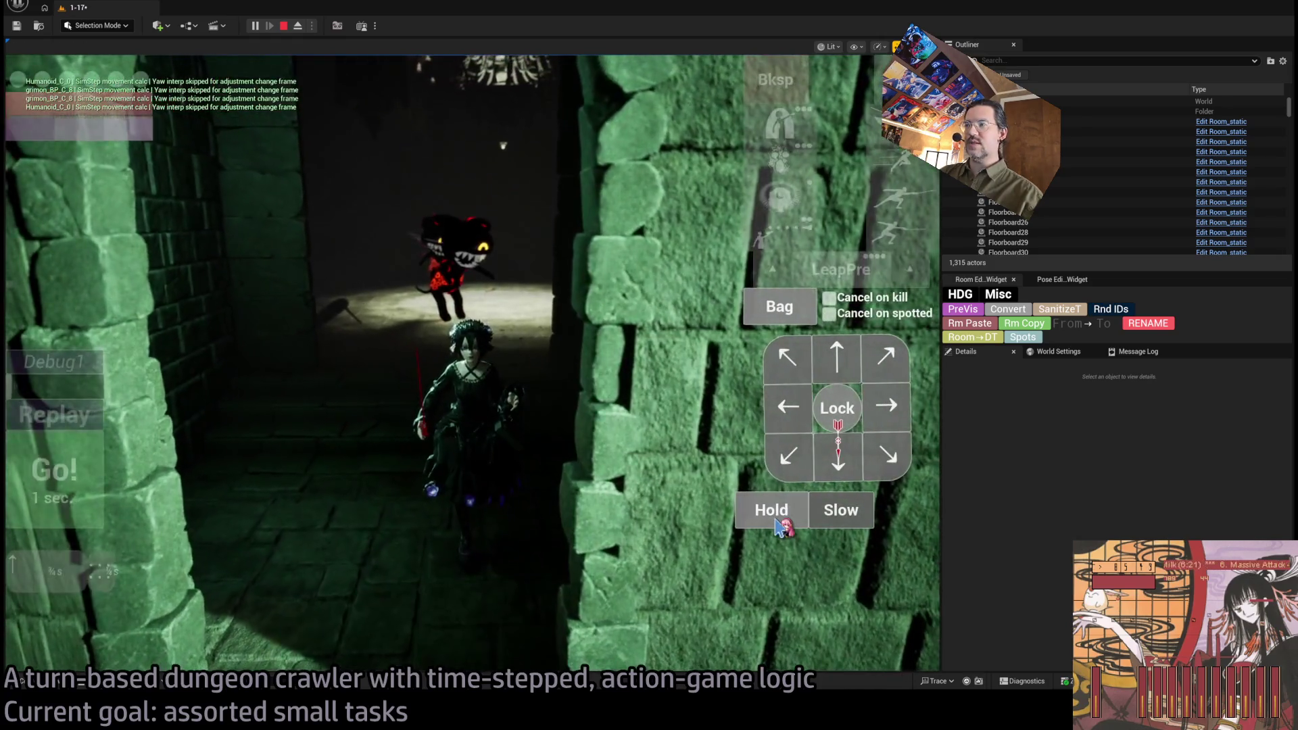
pyautogui.click(771, 510)
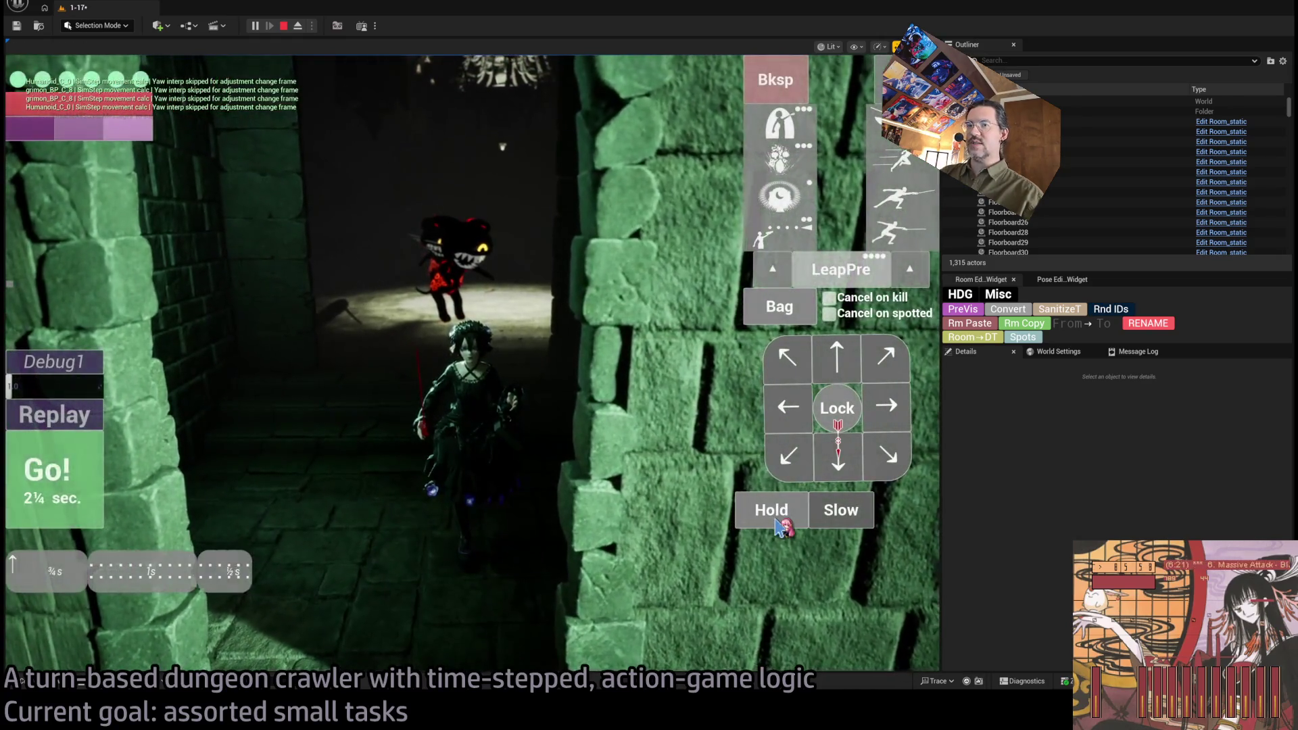
pyautogui.click(107, 460)
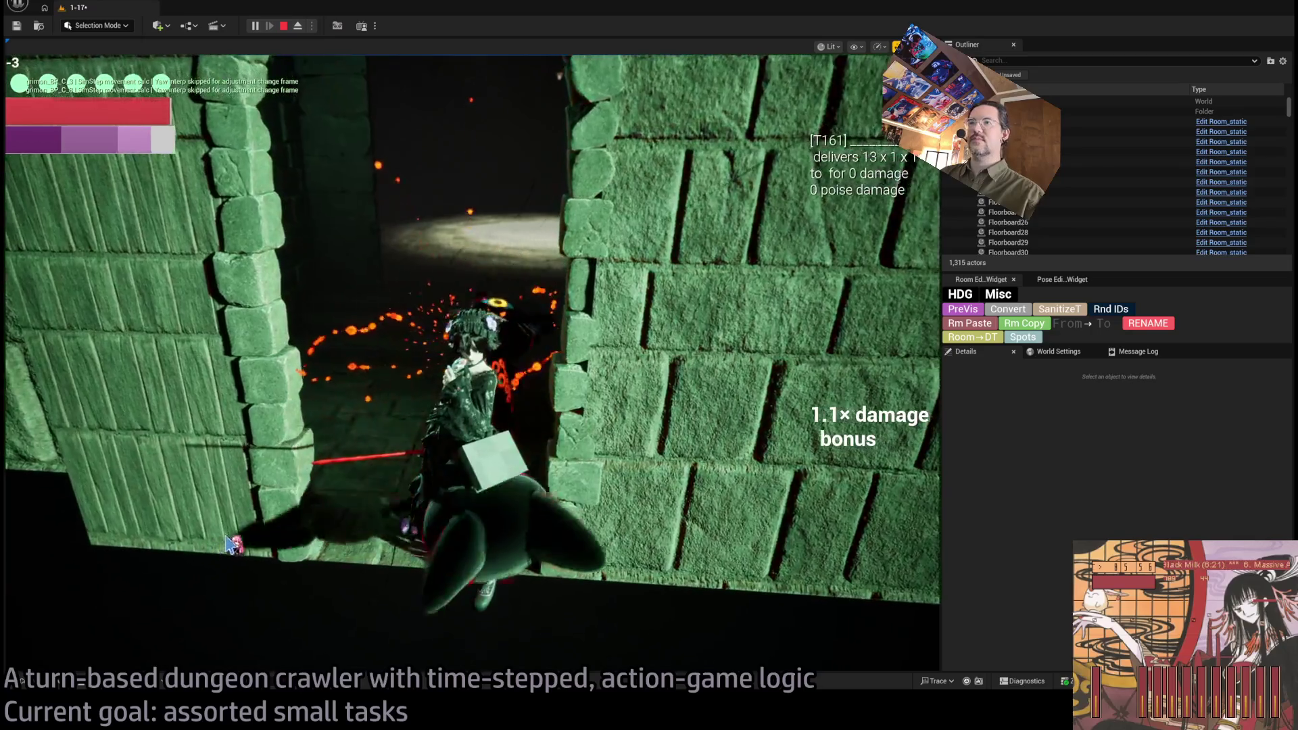
# - Stop the test, turn the view toward the exit candelabra and start a second play test
pyautogui.press('Escape')
pyautogui.moveTo(307, 474)
pyautogui.mouseDown()
pyautogui.moveTo(362, 227)
pyautogui.moveTo(611, 187)
pyautogui.moveTo(893, 478)
pyautogui.moveTo(342, 348)
pyautogui.moveTo(324, 270)
pyautogui.mouseUp()
pyautogui.hotkey('alt', 'p')
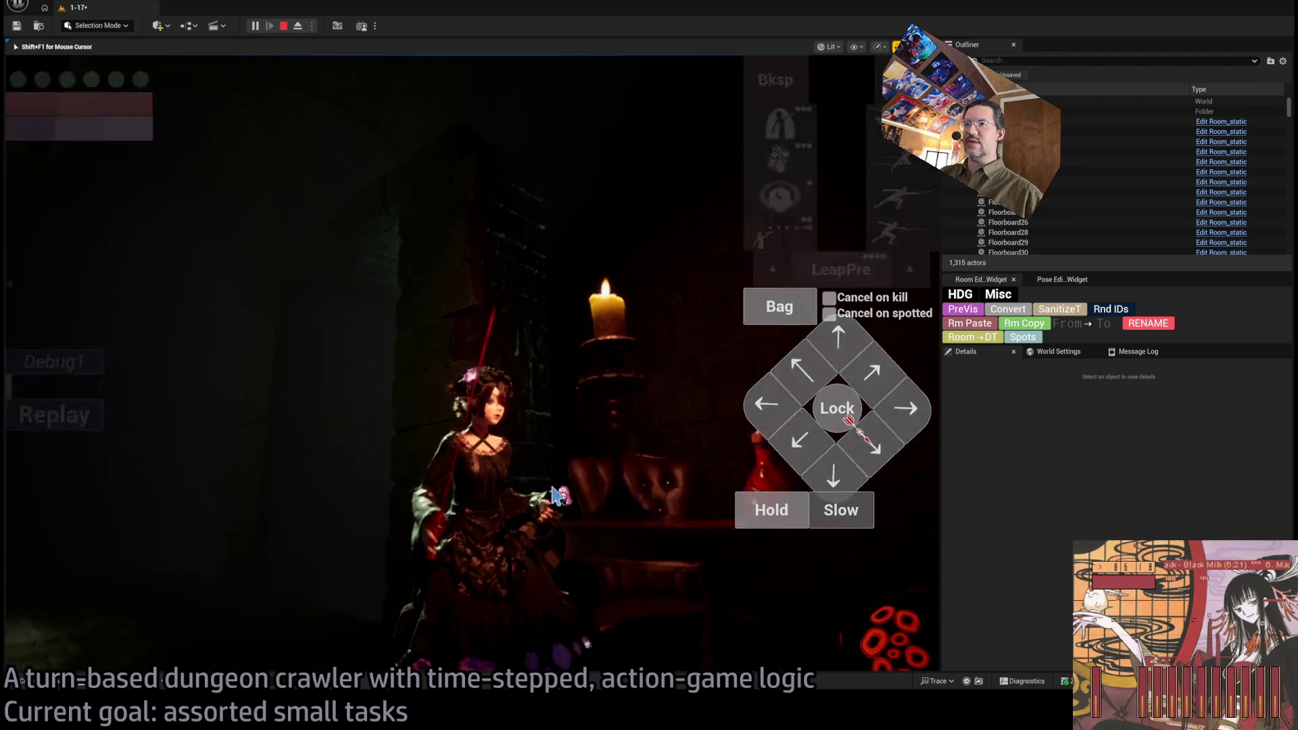
# - Leave the play test and nudge the exit-room walls sideways by 10 and 20 units
pyautogui.press('Escape')
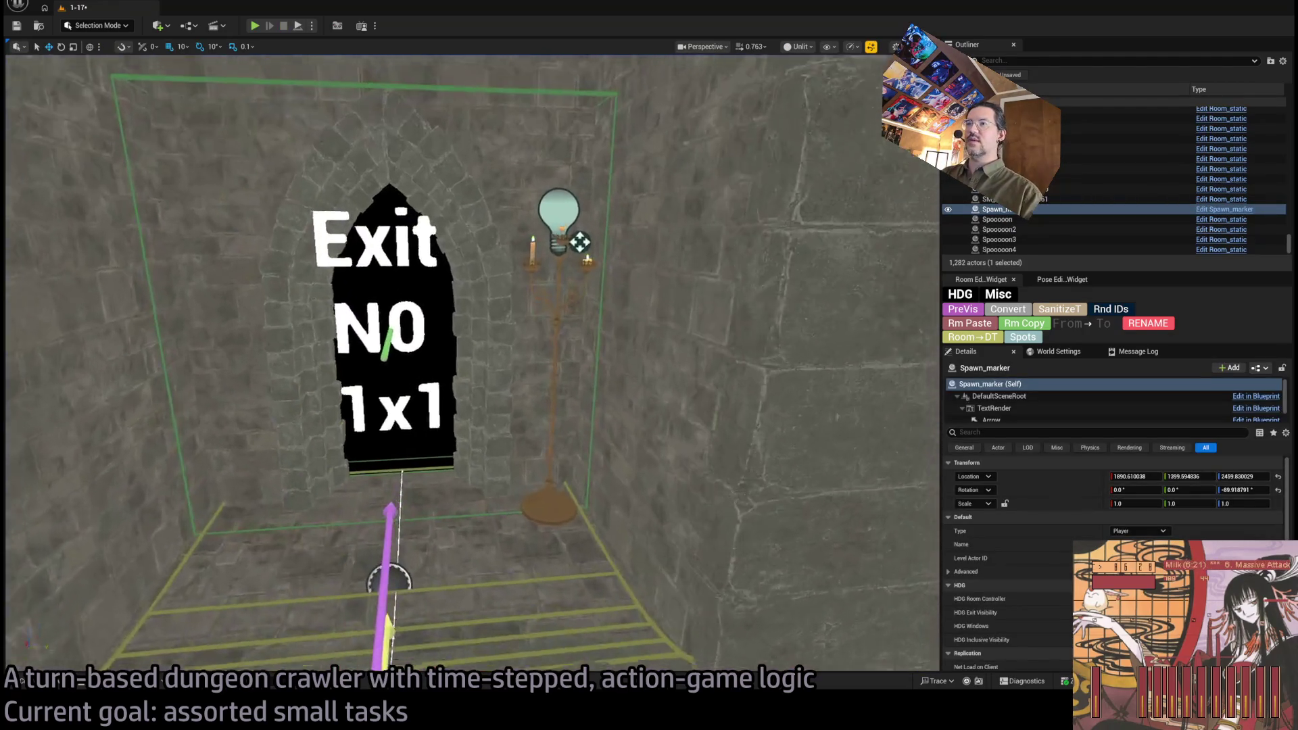
pyautogui.click(574, 502)
pyautogui.moveTo(580, 467); pyautogui.dragTo(571, 476)
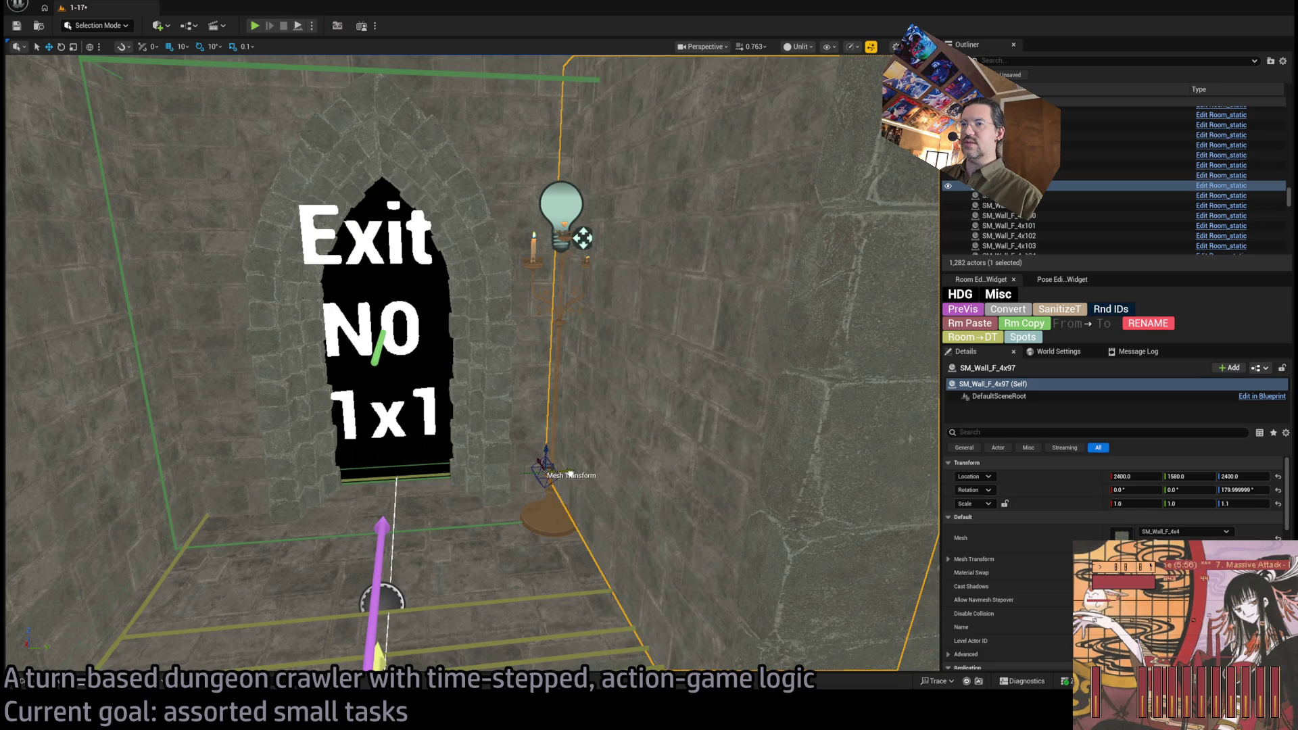
pyautogui.click(108, 494)
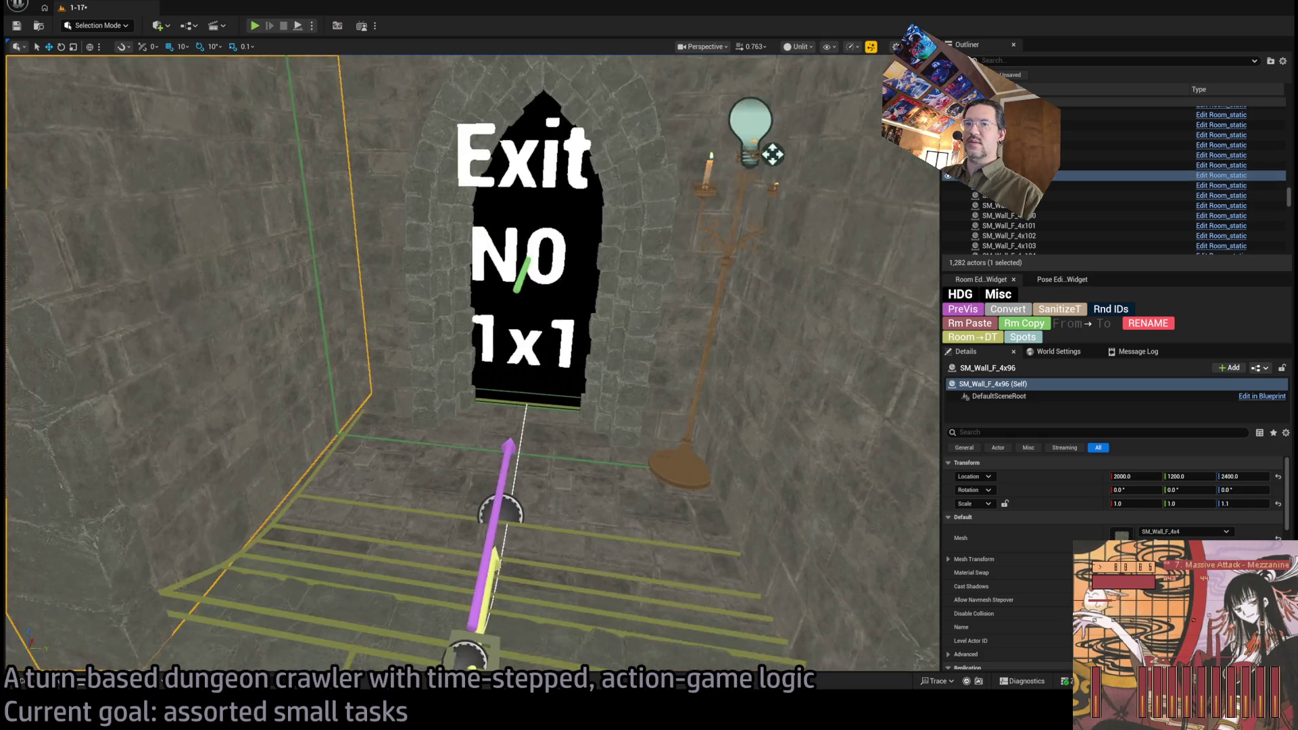
pyautogui.moveTo(179, 580); pyautogui.dragTo(213, 587)
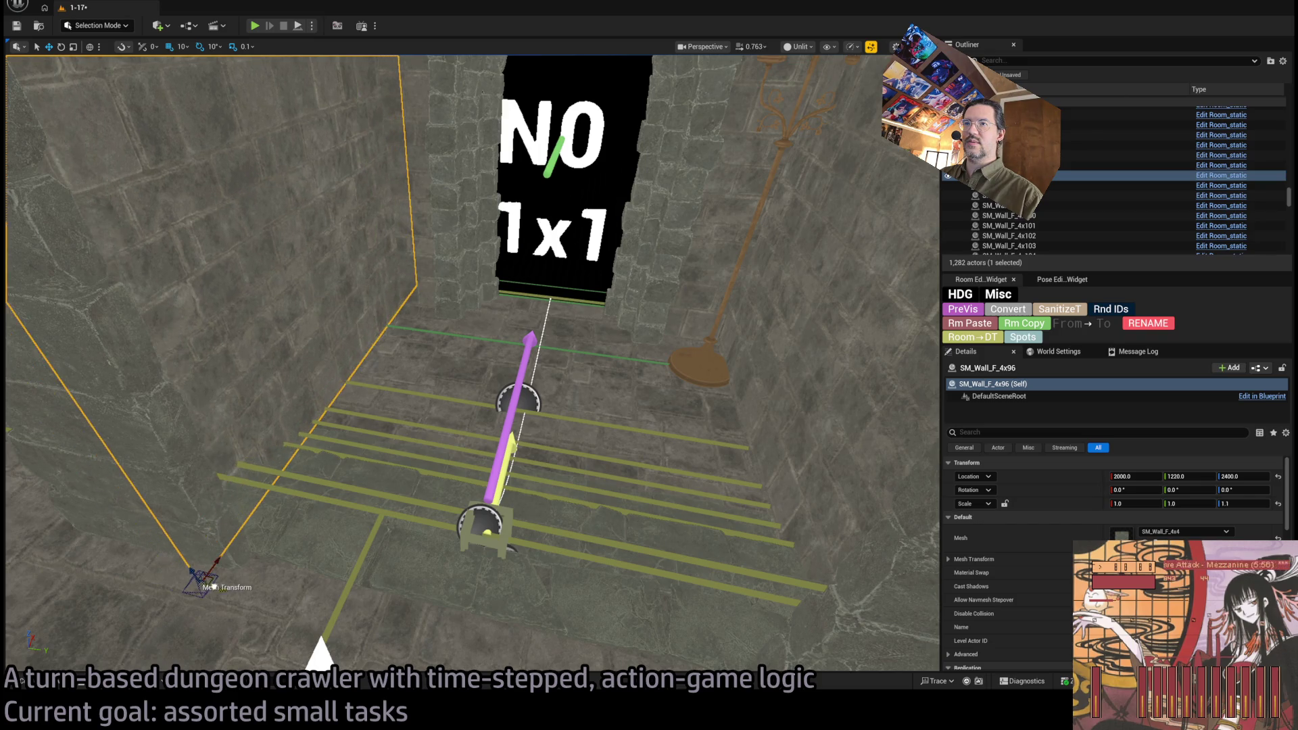
# - Raise the Exit-N0 nav surface's Node Pitch from 20 to 25
pyautogui.click(505, 530)
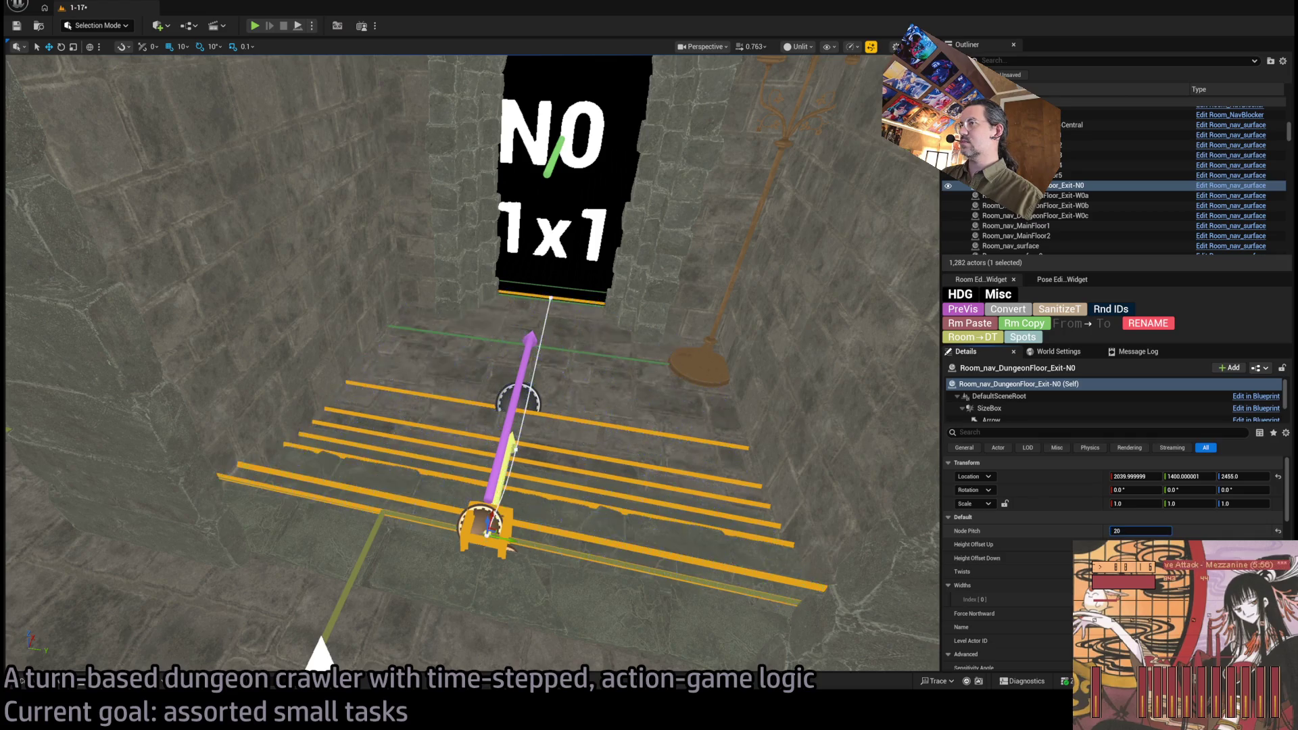
pyautogui.moveTo(1154, 534)
pyautogui.mouseDown()
pyautogui.moveTo(1142, 534)
pyautogui.moveTo(1154, 534)
pyautogui.mouseUp()
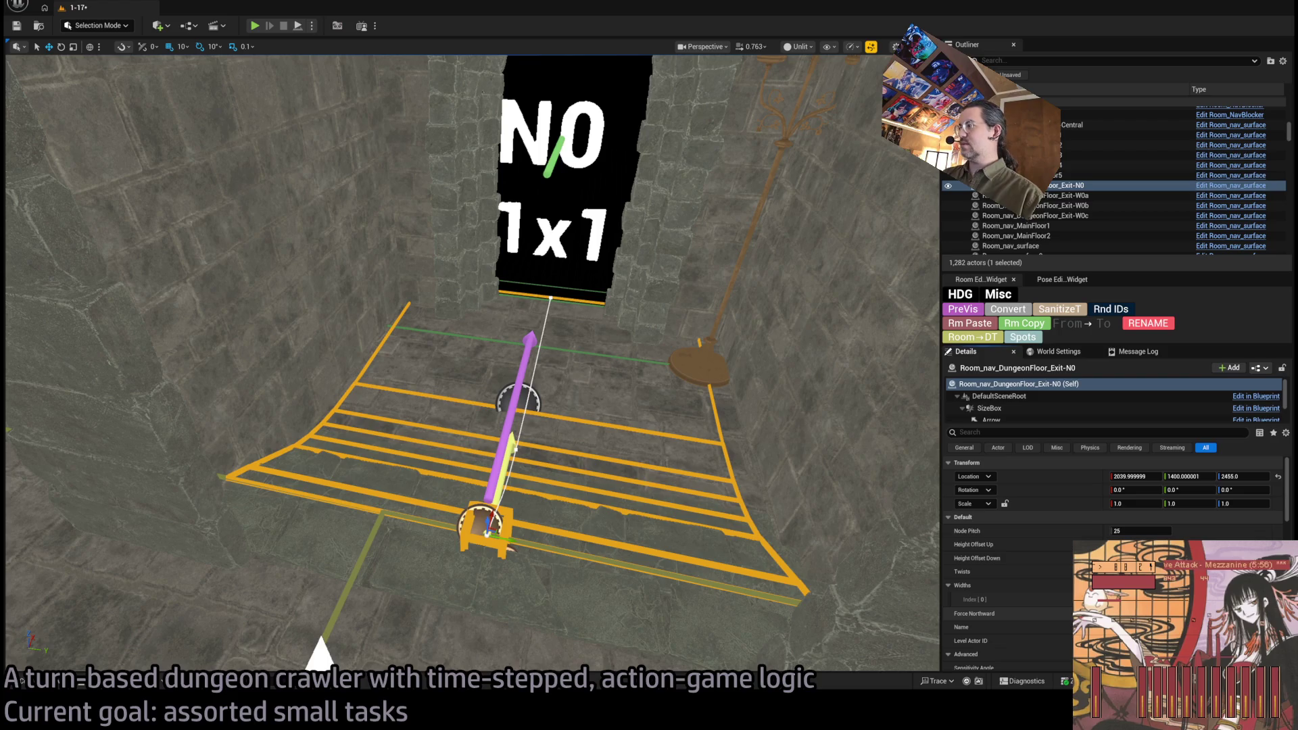
pyautogui.scroll(-5, 473, 366)
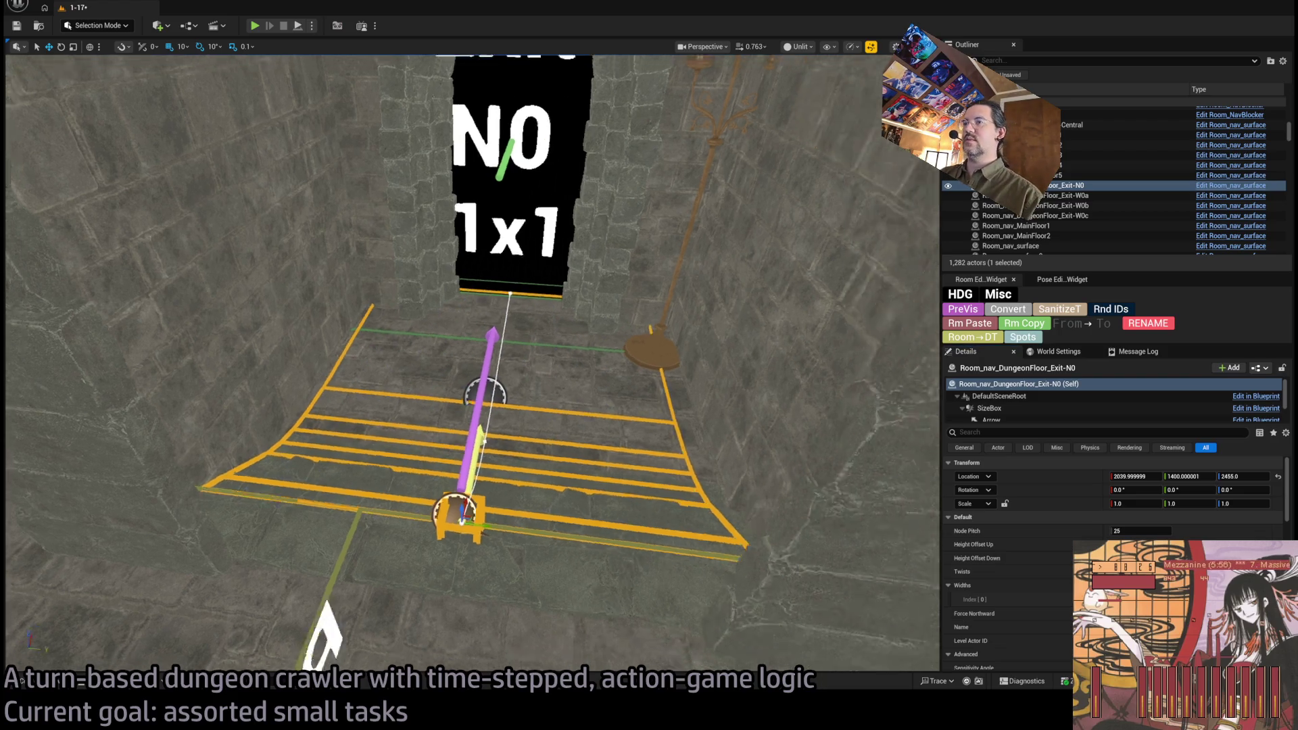
pyautogui.scroll(3, 718, 435)
pyautogui.click(693, 480)
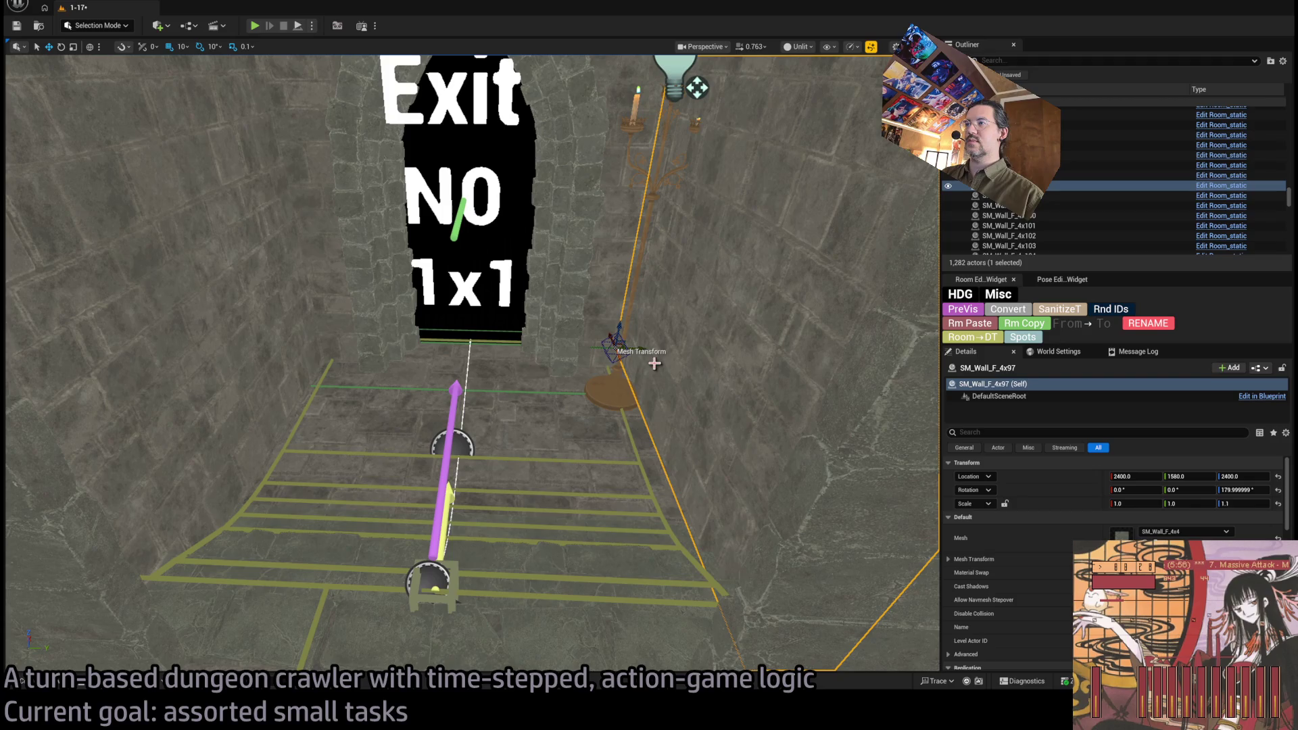
# - Shift wall SM_Wall_F_4x97 10 units; move the candelabra and its point light left beside Exit N0
pyautogui.moveTo(642, 350); pyautogui.dragTo(634, 351)
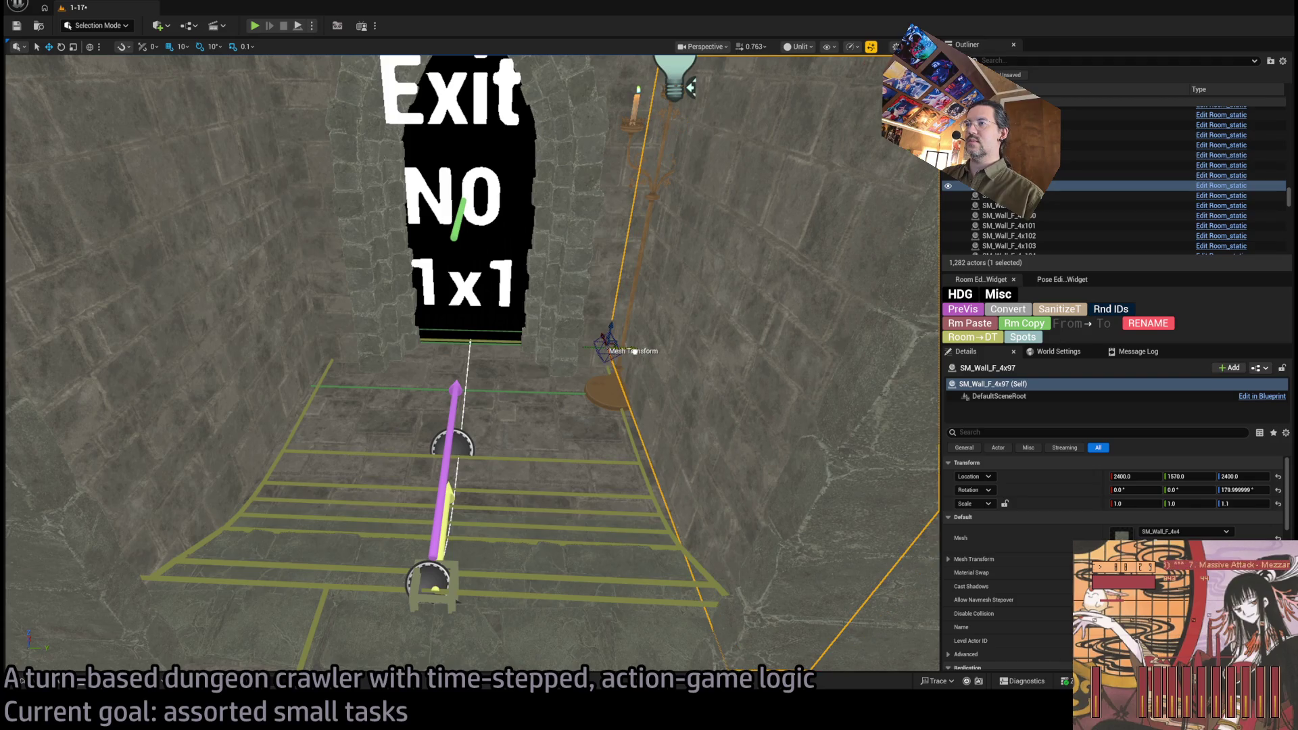
pyautogui.click(603, 388)
pyautogui.keyDown('ctrl'); pyautogui.click(680, 86); pyautogui.keyUp('ctrl')
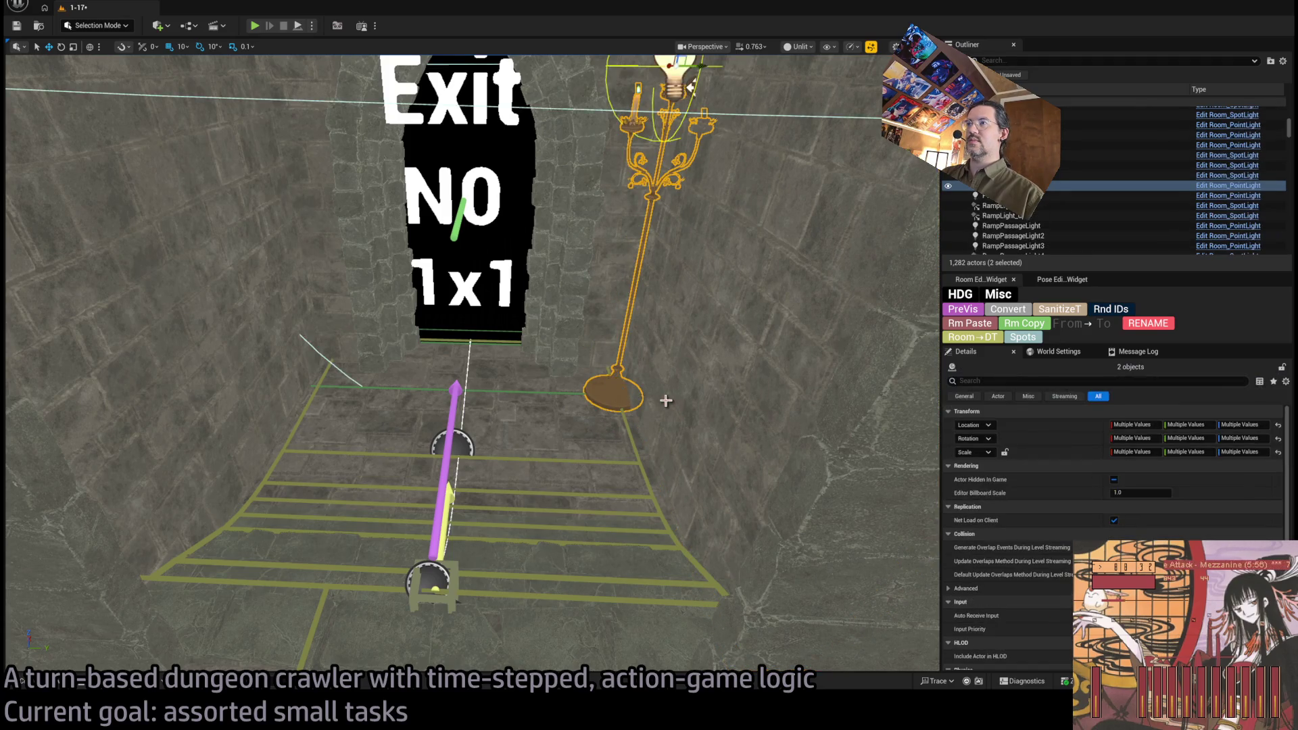
pyautogui.scroll(-2, 690, 135)
pyautogui.moveTo(695, 207)
pyautogui.mouseDown()
pyautogui.moveTo(649, 230)
pyautogui.moveTo(700, 195)
pyautogui.moveTo(681, 196)
pyautogui.mouseUp()
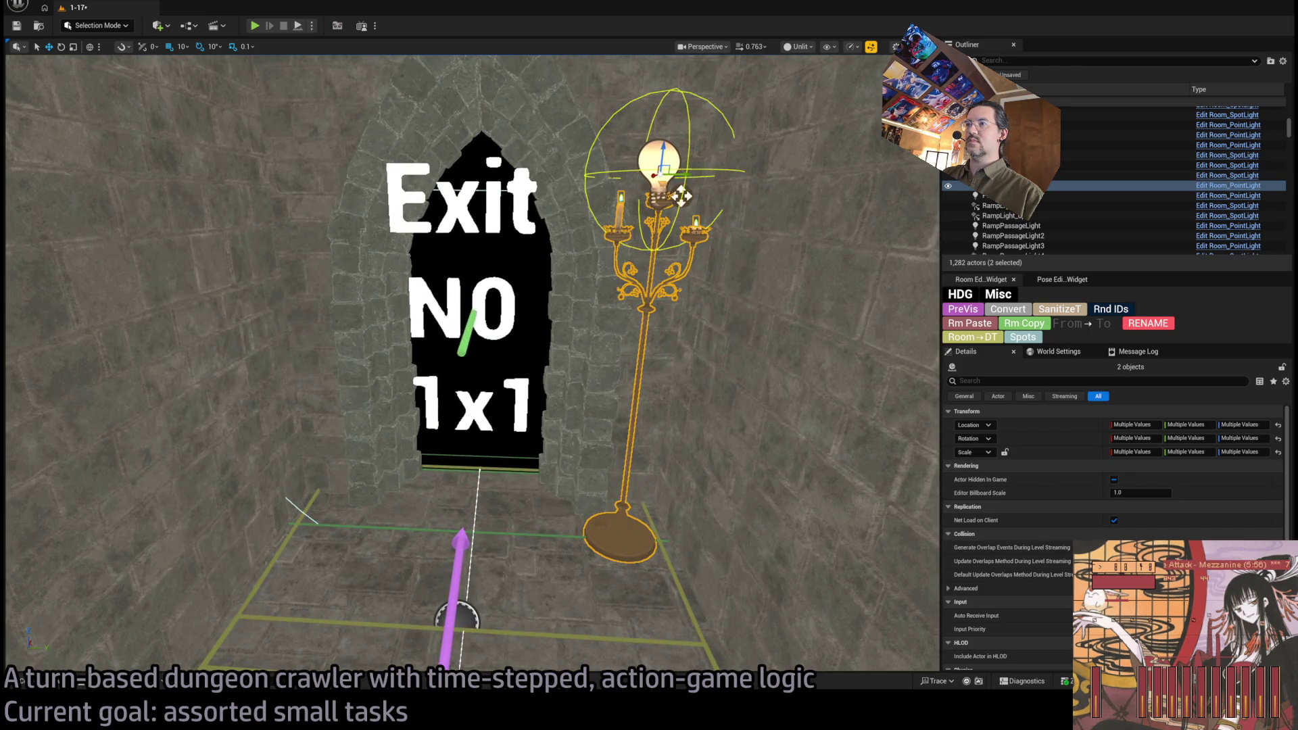
pyautogui.scroll(-5, 681, 196)
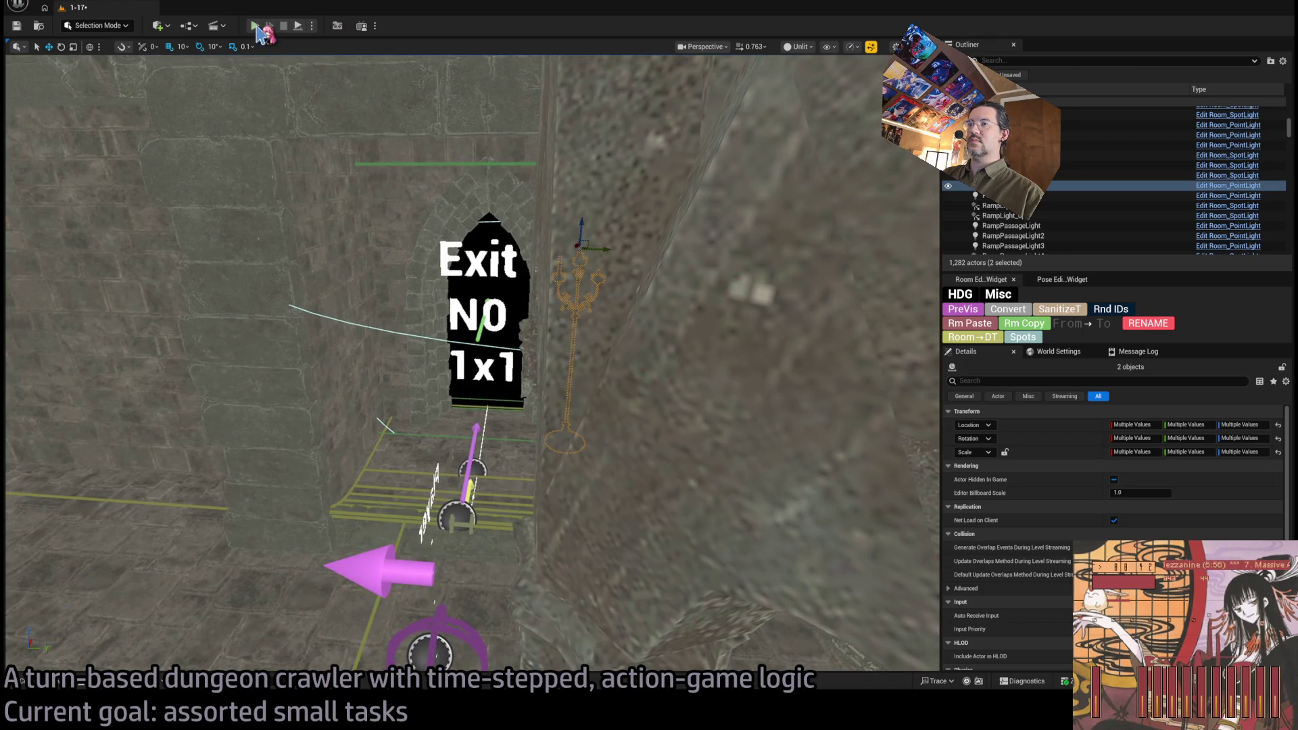
pyautogui.moveTo(473, 338)
pyautogui.mouseDown()
pyautogui.moveTo(473, 257)
pyautogui.moveTo(474, 311)
pyautogui.mouseUp()
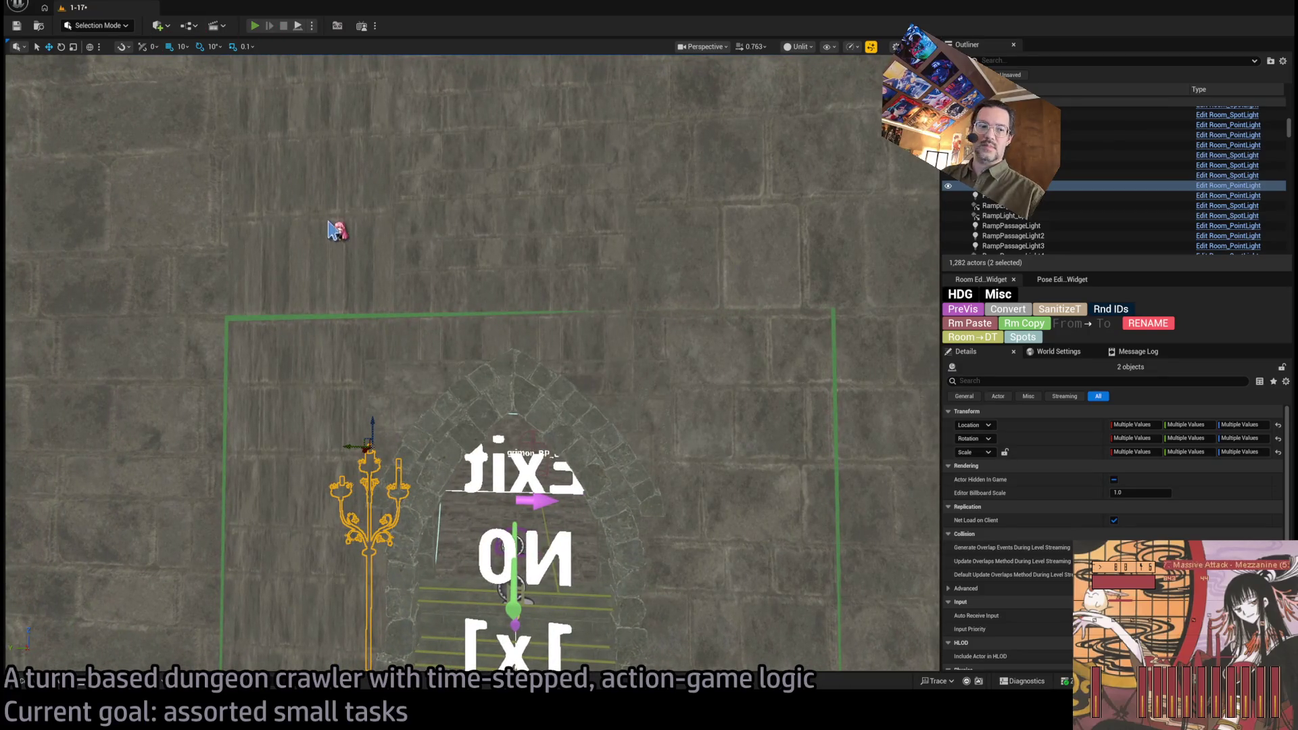
pyautogui.hotkey('alt', 'p')
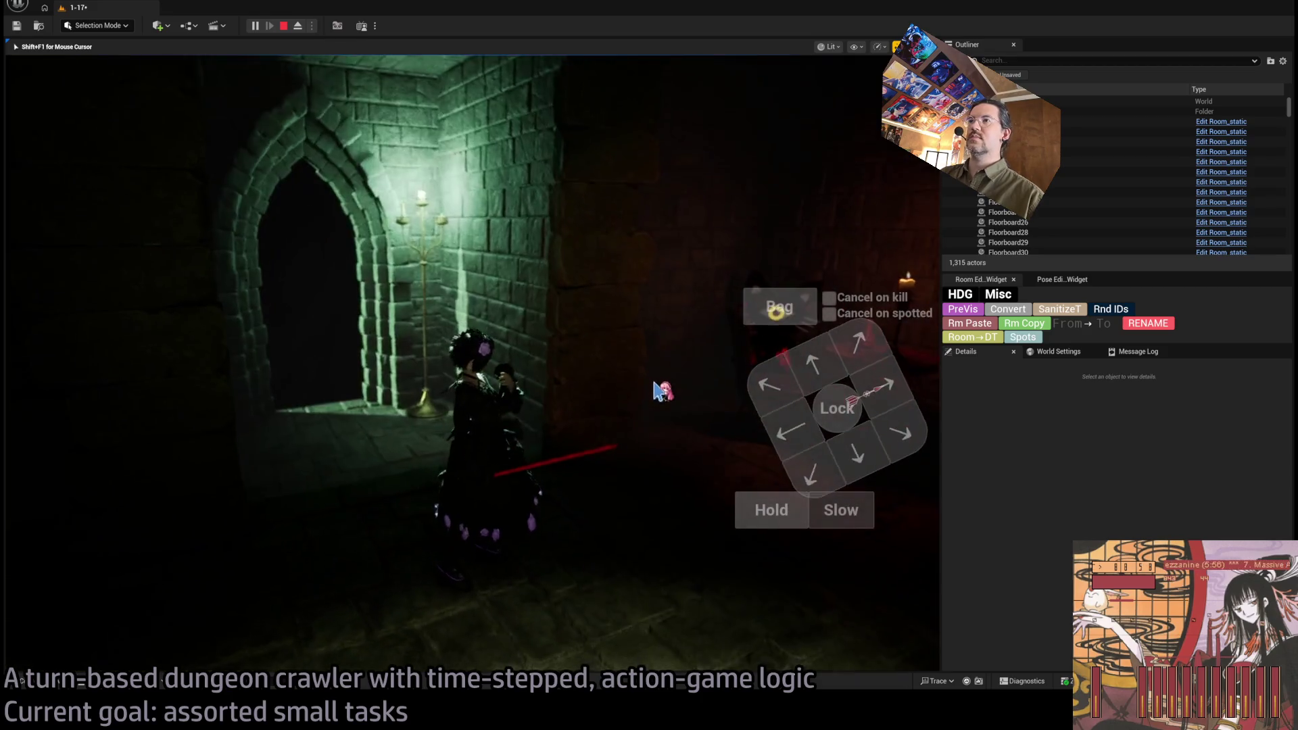
pyautogui.click(882, 407)
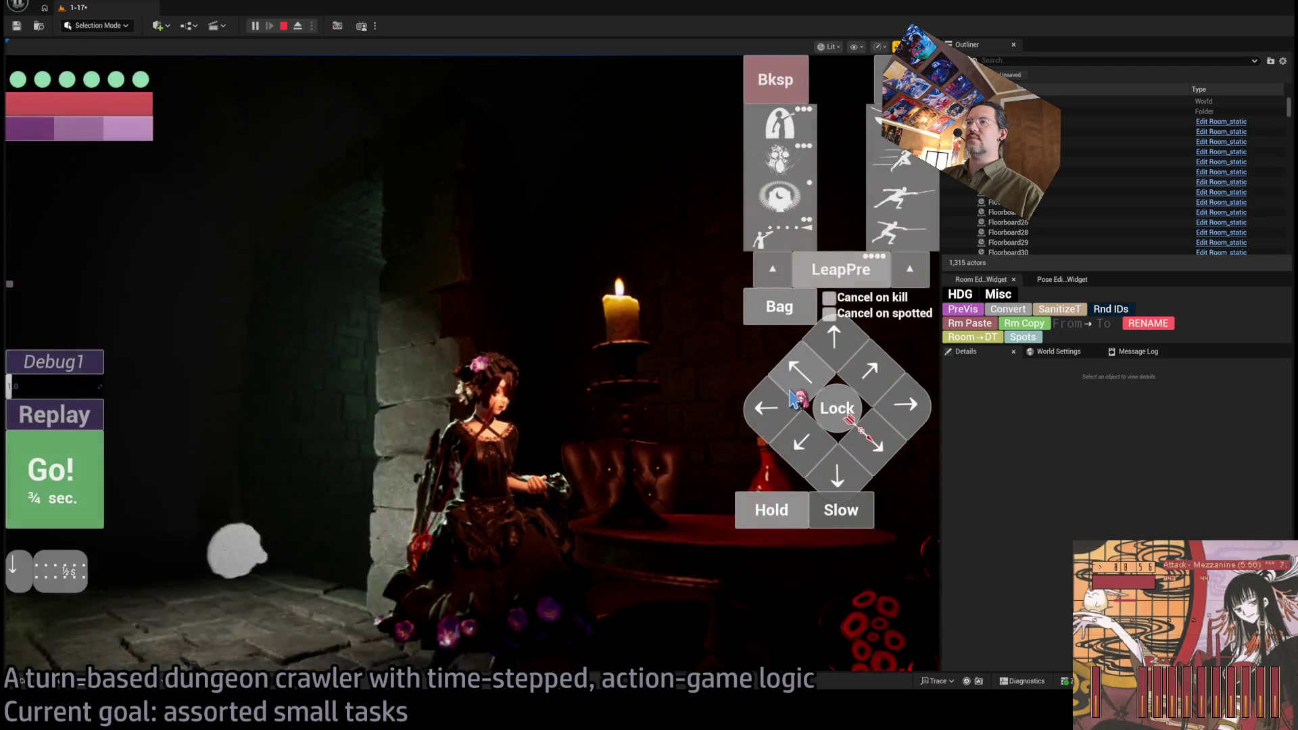
pyautogui.click(54, 510)
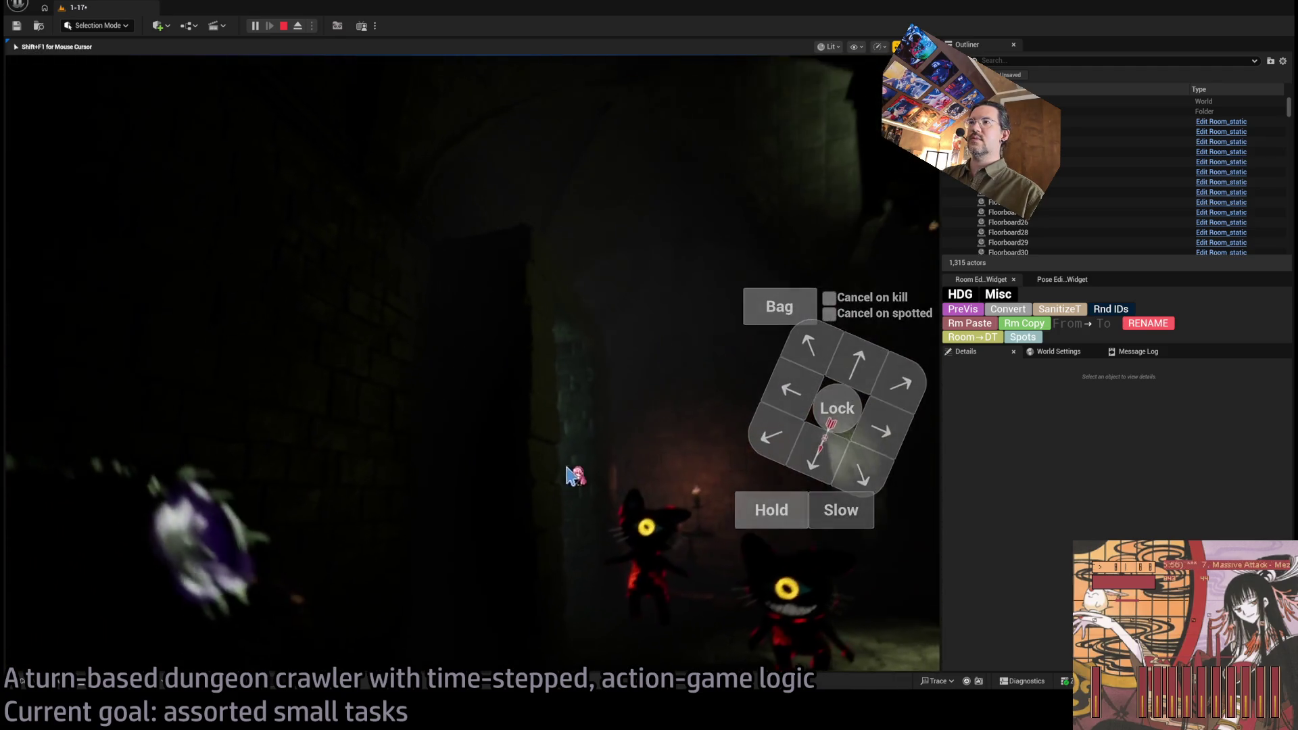
pyautogui.press('Escape')
pyautogui.moveTo(779, 449)
pyautogui.mouseDown()
pyautogui.moveTo(750, 440)
pyautogui.moveTo(853, 554)
pyautogui.moveTo(74, 252)
pyautogui.moveTo(349, 219)
pyautogui.mouseUp()
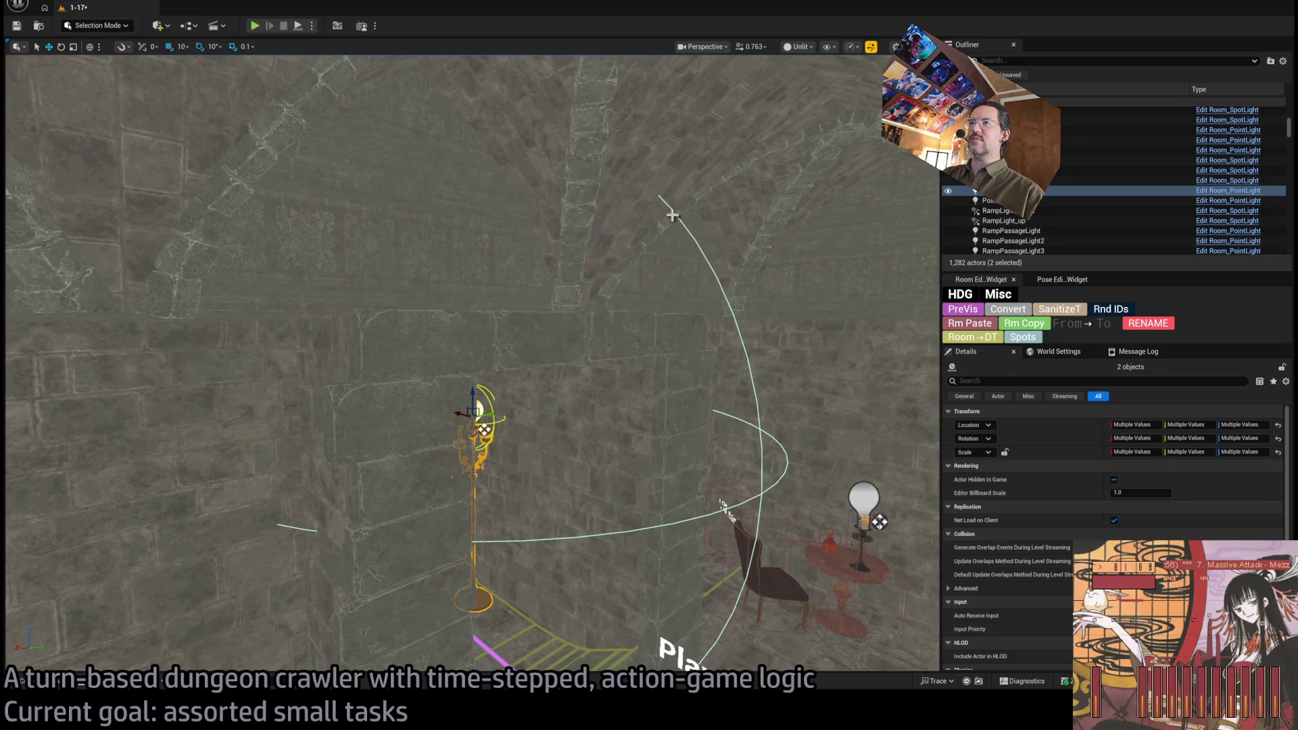
pyautogui.moveTo(427, 269)
pyautogui.mouseDown()
pyautogui.moveTo(534, 587)
pyautogui.moveTo(649, 262)
pyautogui.mouseUp()
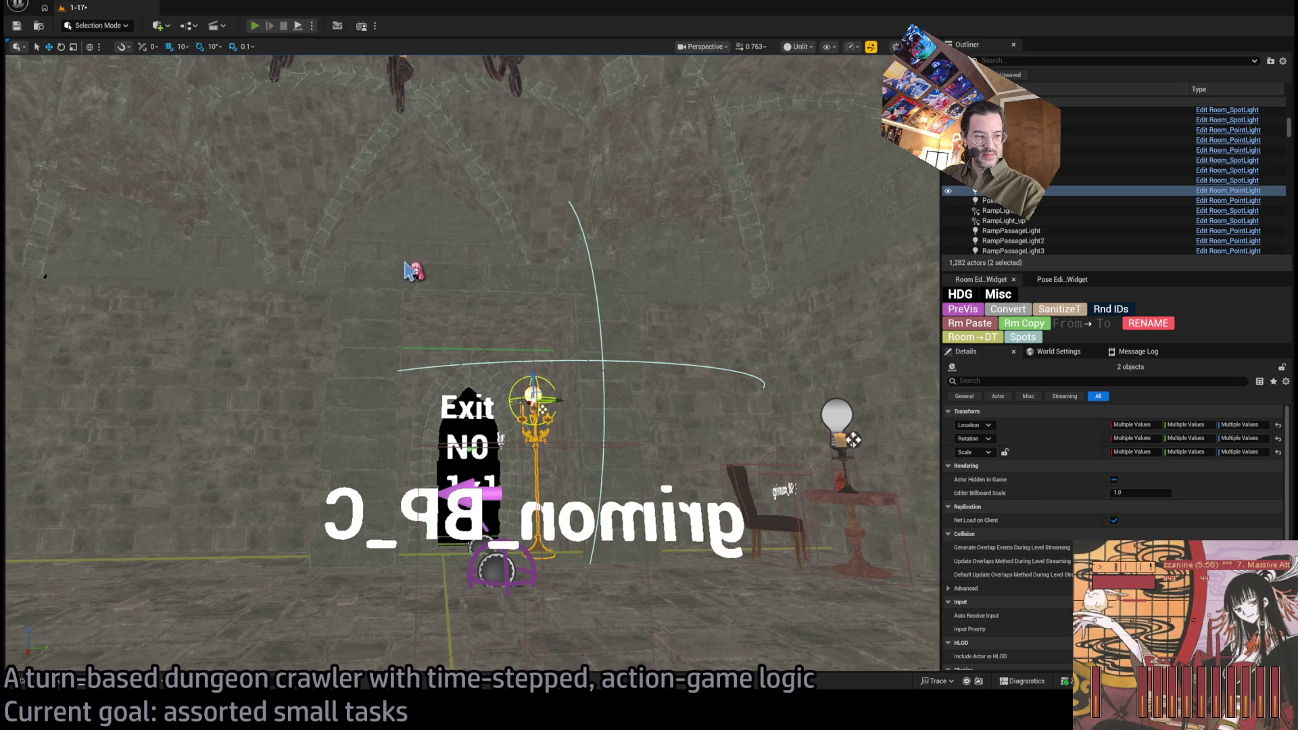
pyautogui.hotkey('alt', 'p')
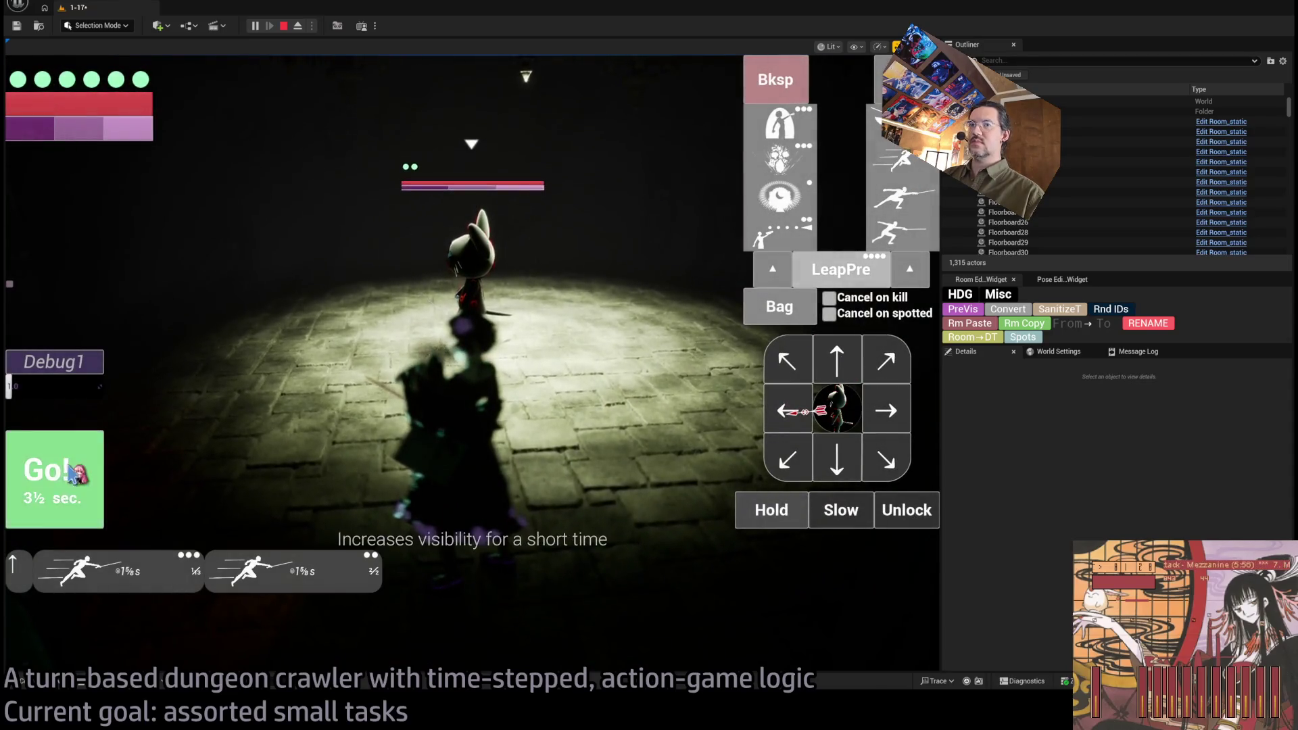
pyautogui.click(70, 468)
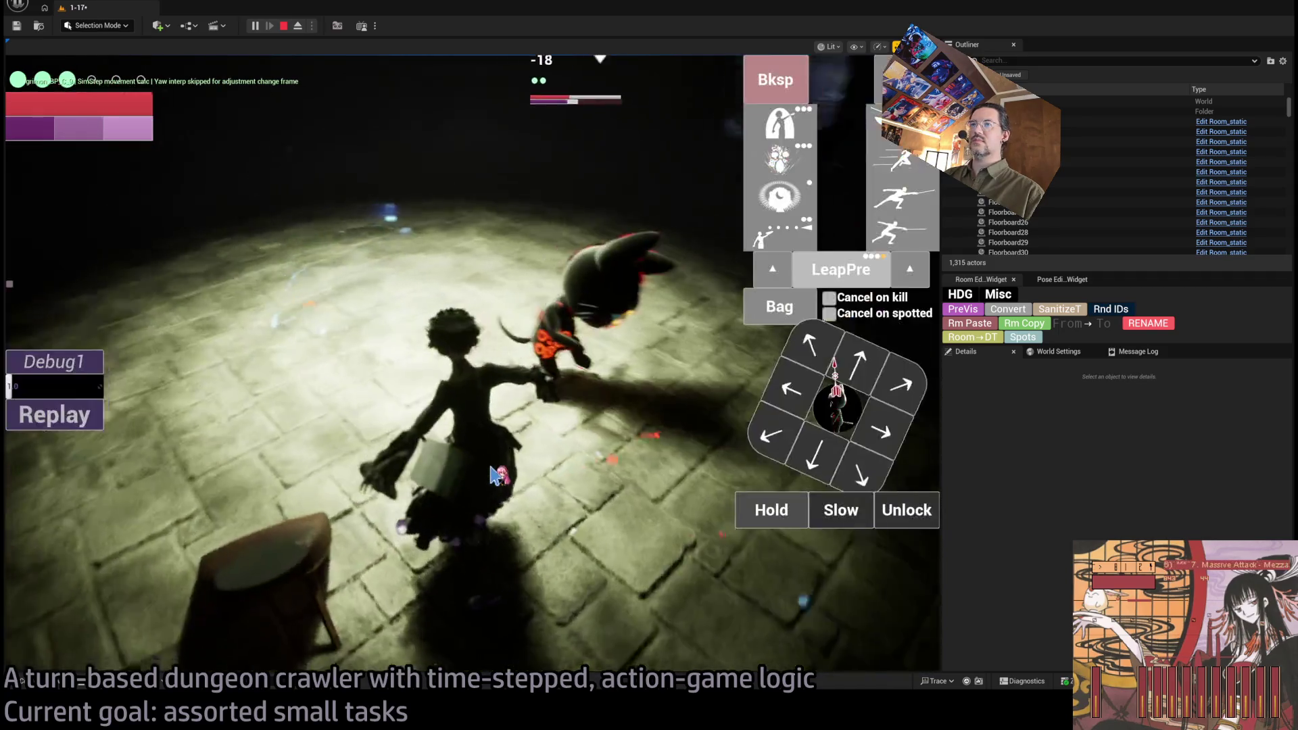
# - End the play-test and switch via the GLD: To-Do document to the Twitch Following page
pyautogui.press('Escape')
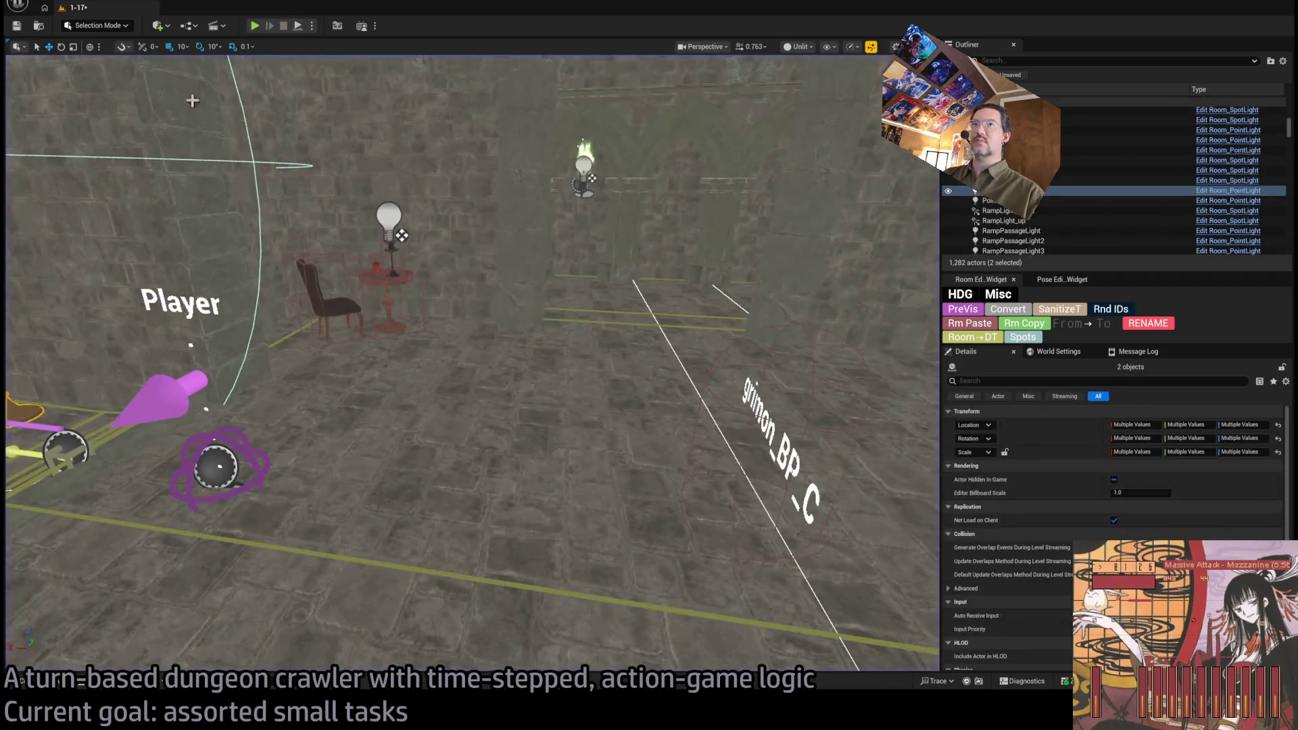
pyautogui.hotkey('alt', 'Tab')
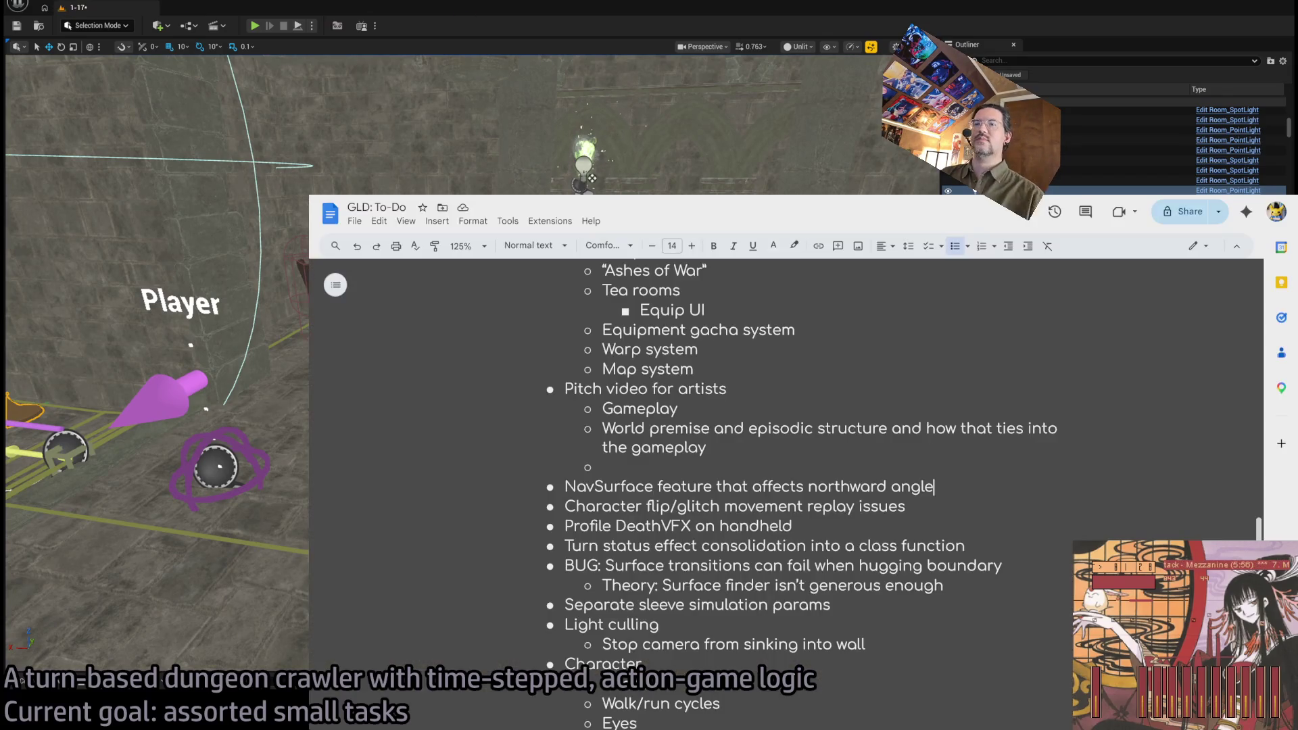
pyautogui.hotkey('alt', 'Tab')
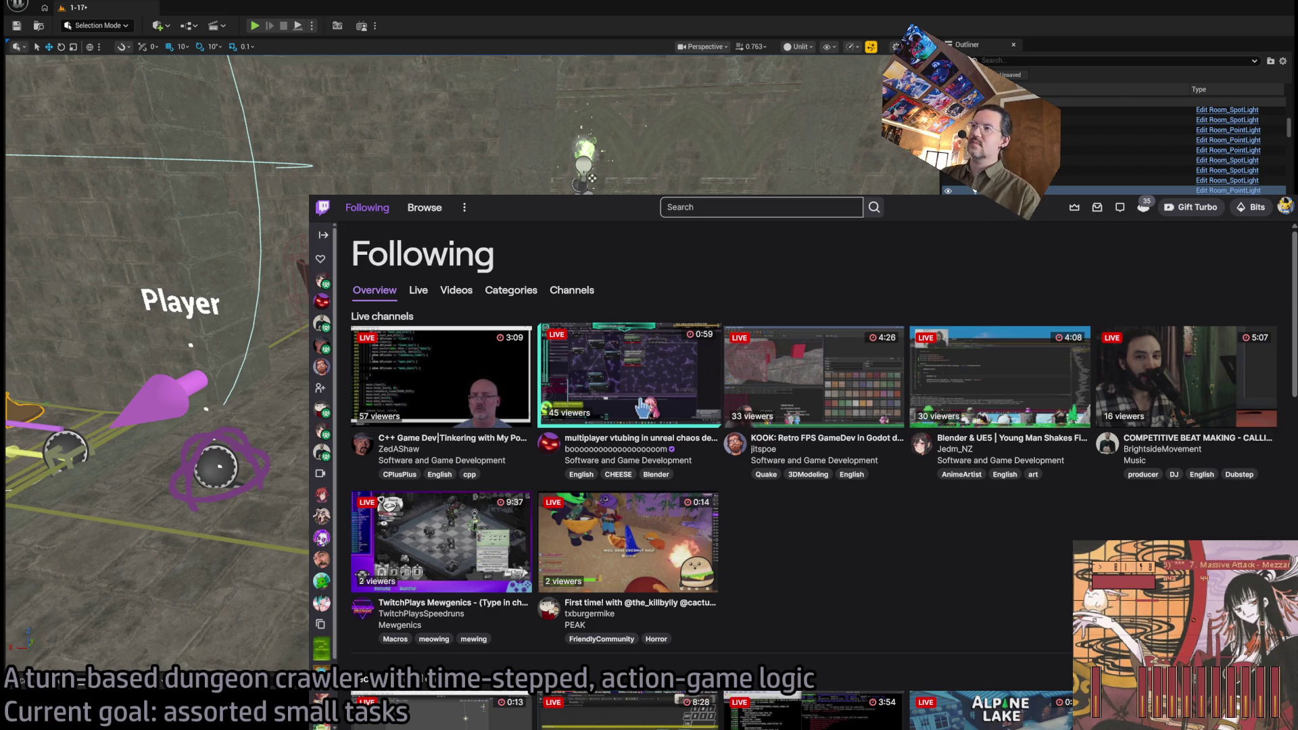
# - Browse more followed channels, then open a live Unreal game-dev stream with its chat
pyautogui.scroll(-4, 839, 553)
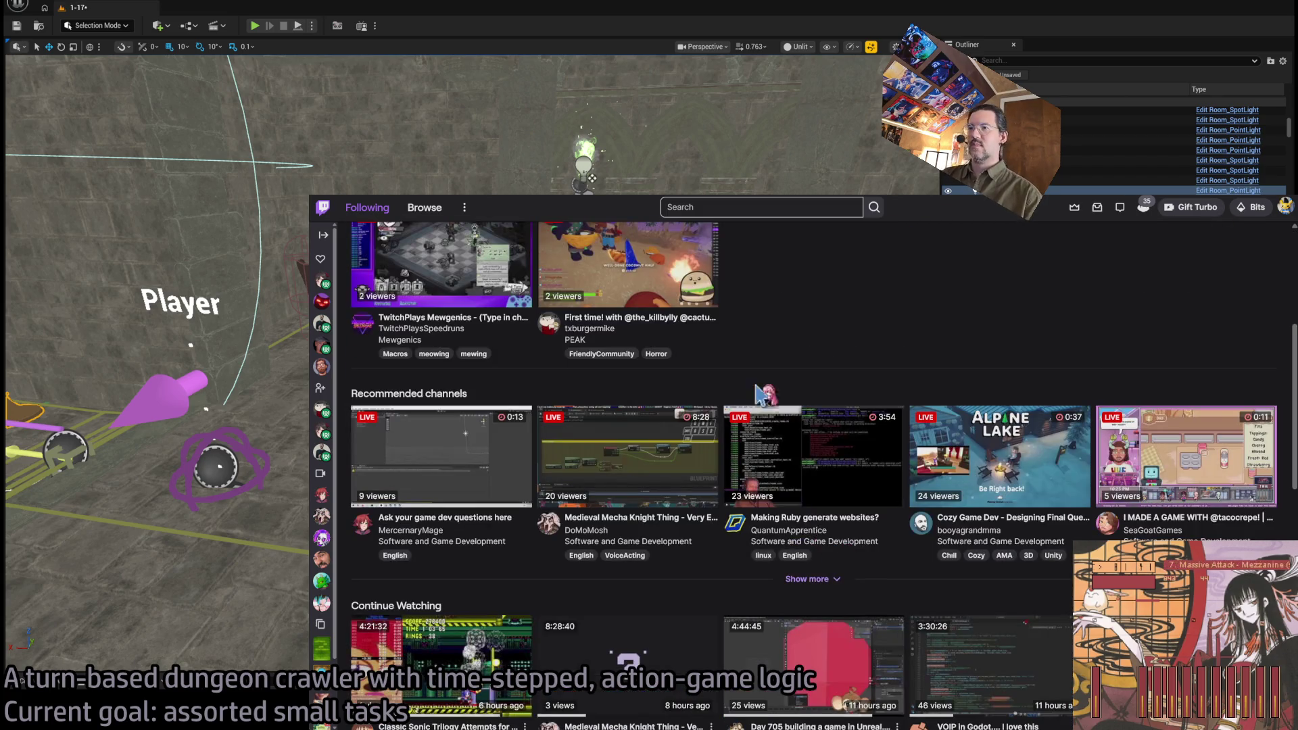
pyautogui.click(817, 581)
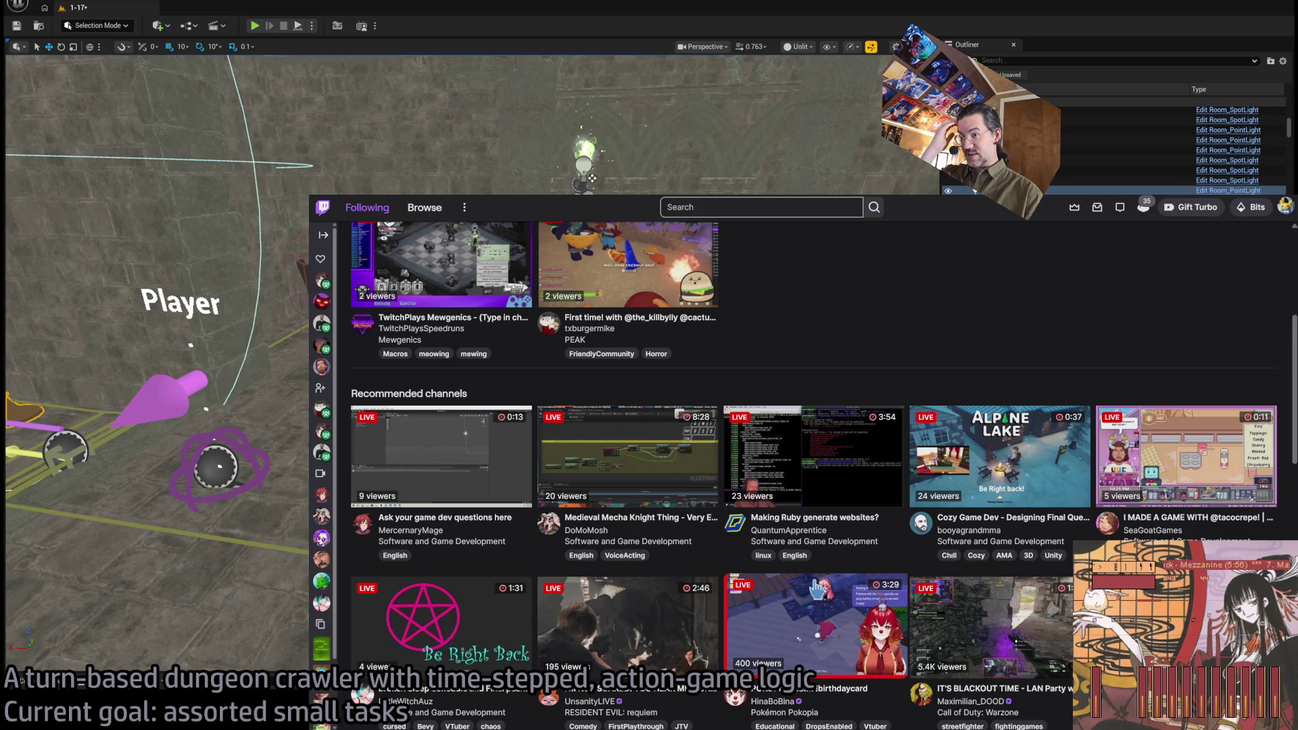
pyautogui.scroll(-4, 818, 588)
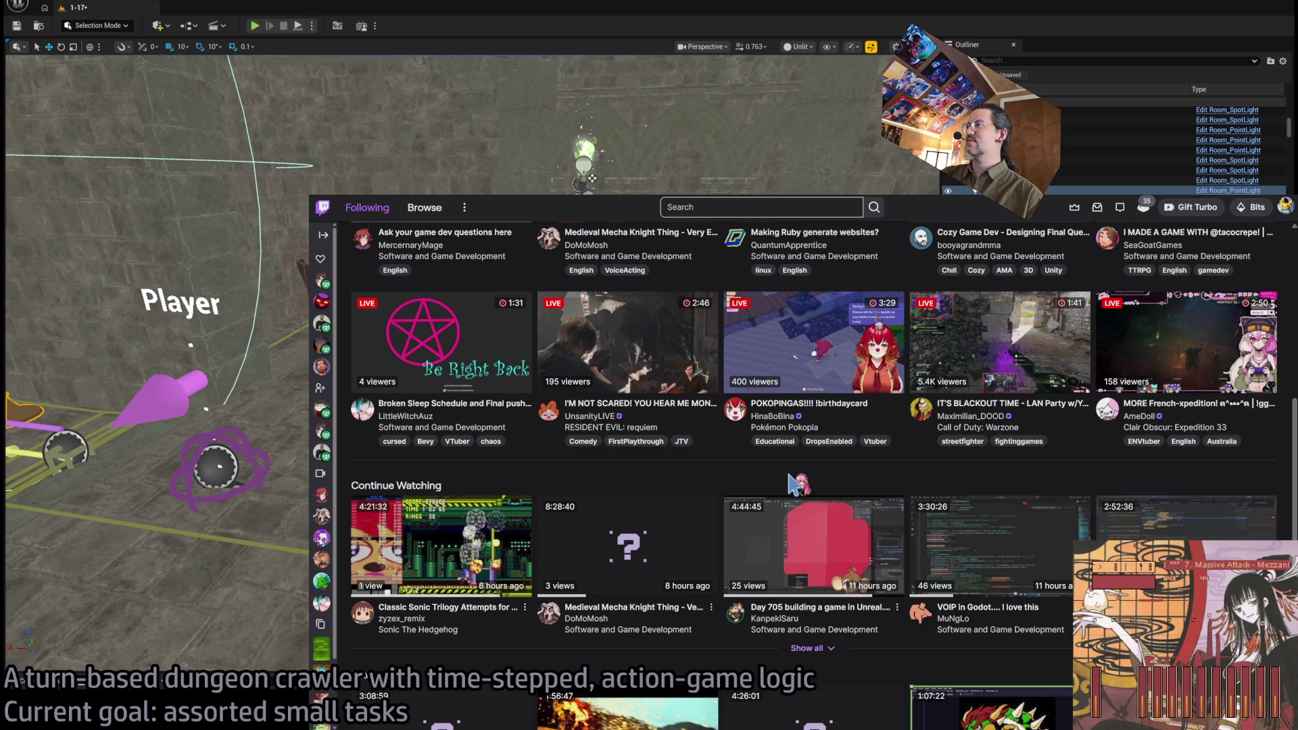
pyautogui.scroll(8, 798, 484)
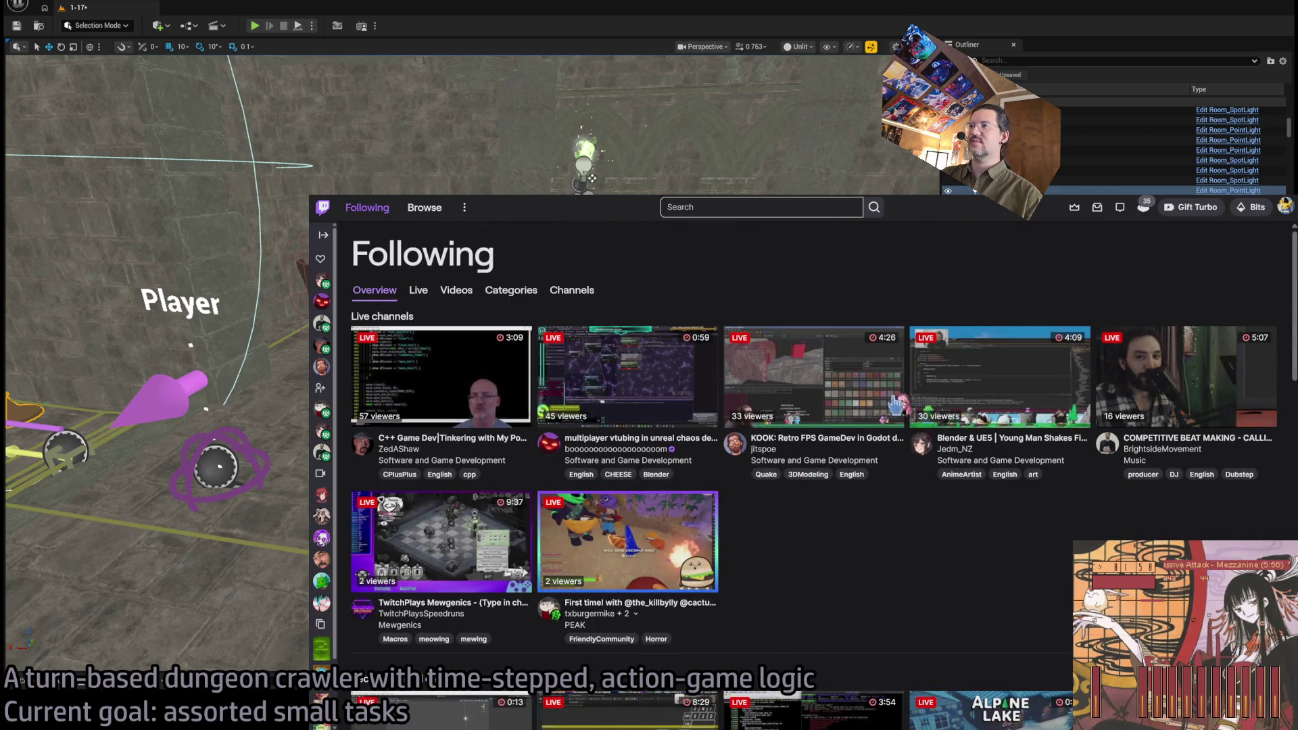
pyautogui.click(1000, 375)
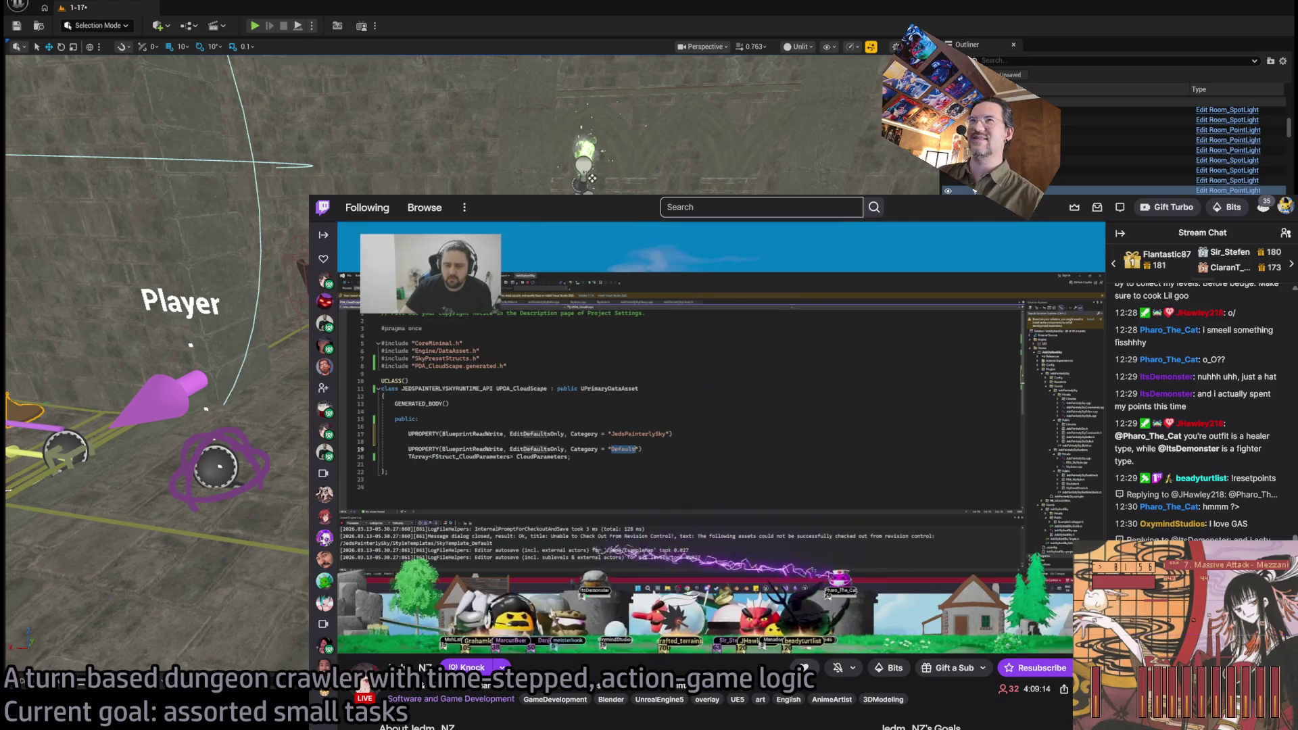
pyautogui.click(367, 207)
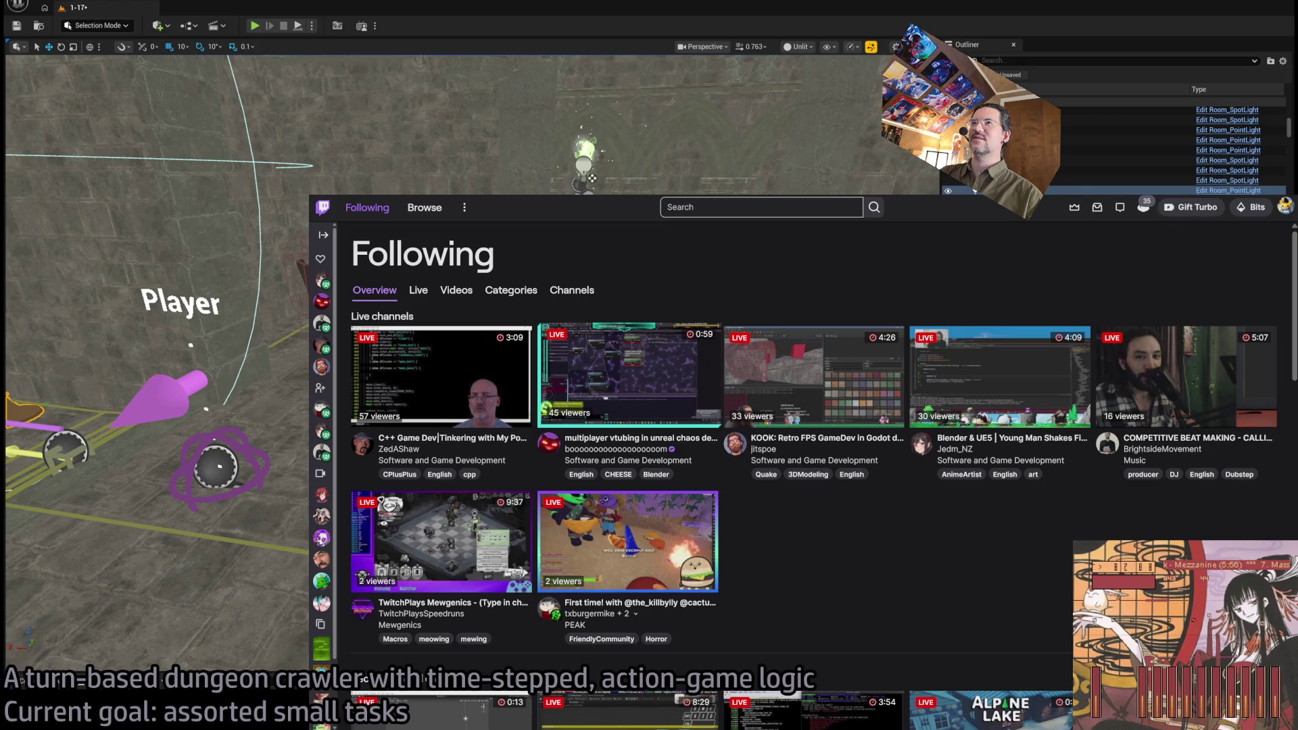
pyautogui.click(629, 375)
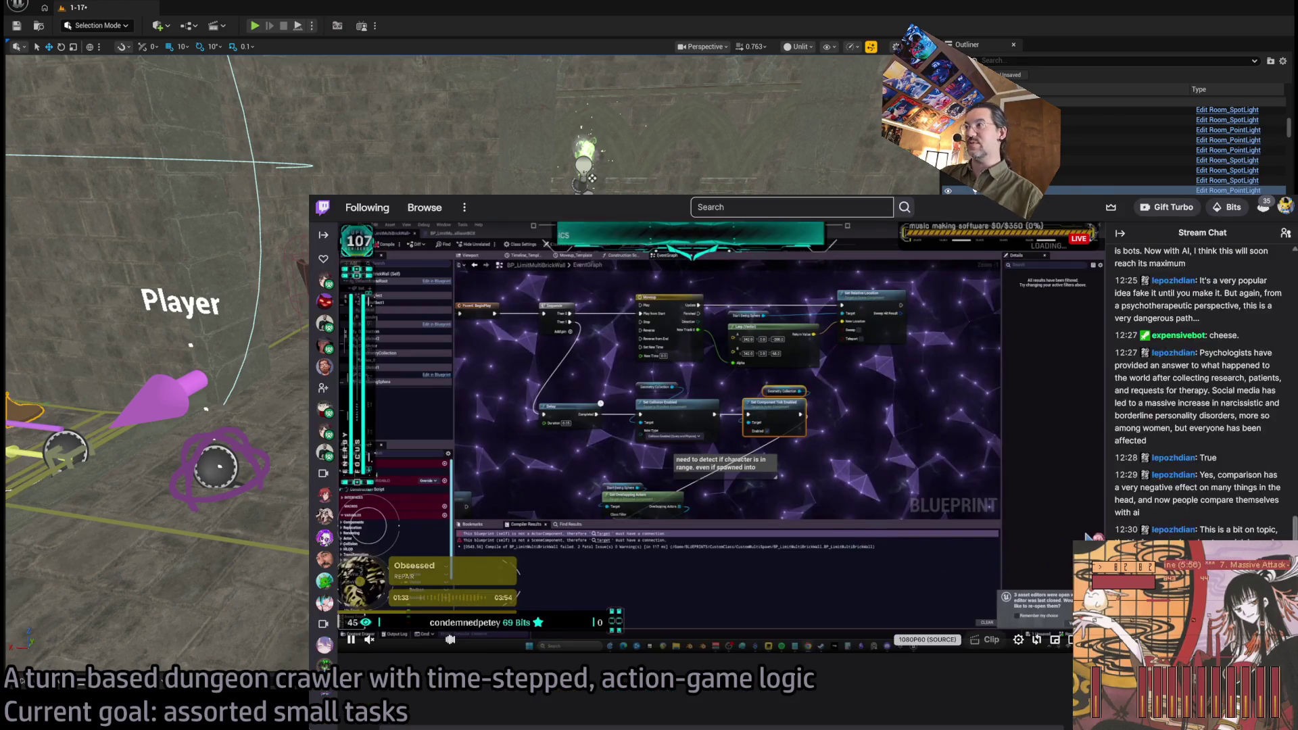